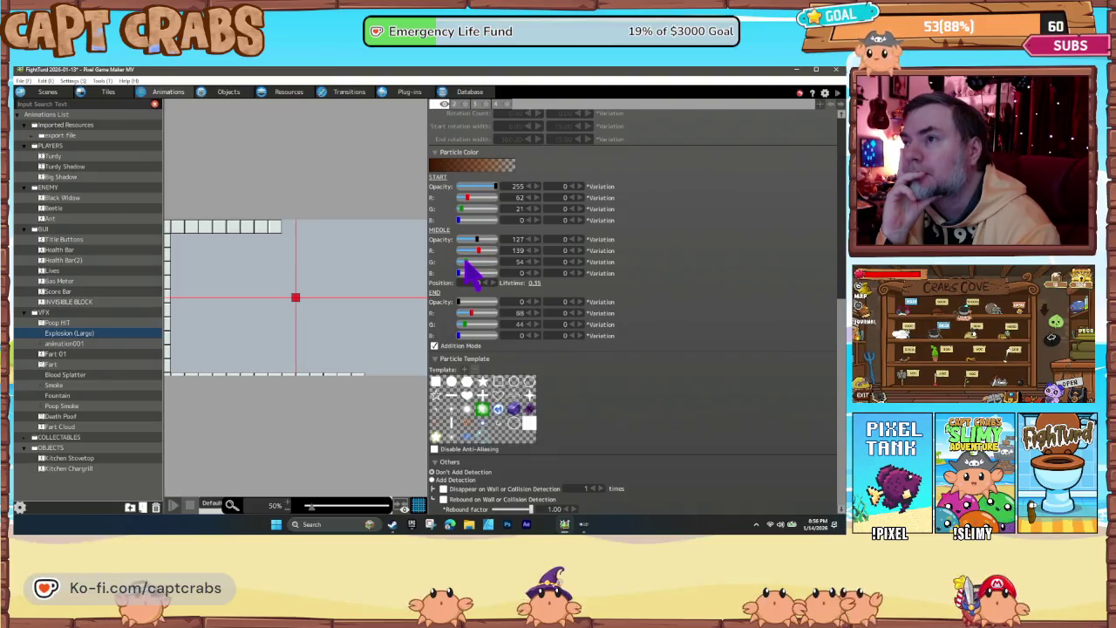
Set the Explosion (Large) middle-phase green to 0 and preview the deeper red burst
drag(465, 262, 460, 262)
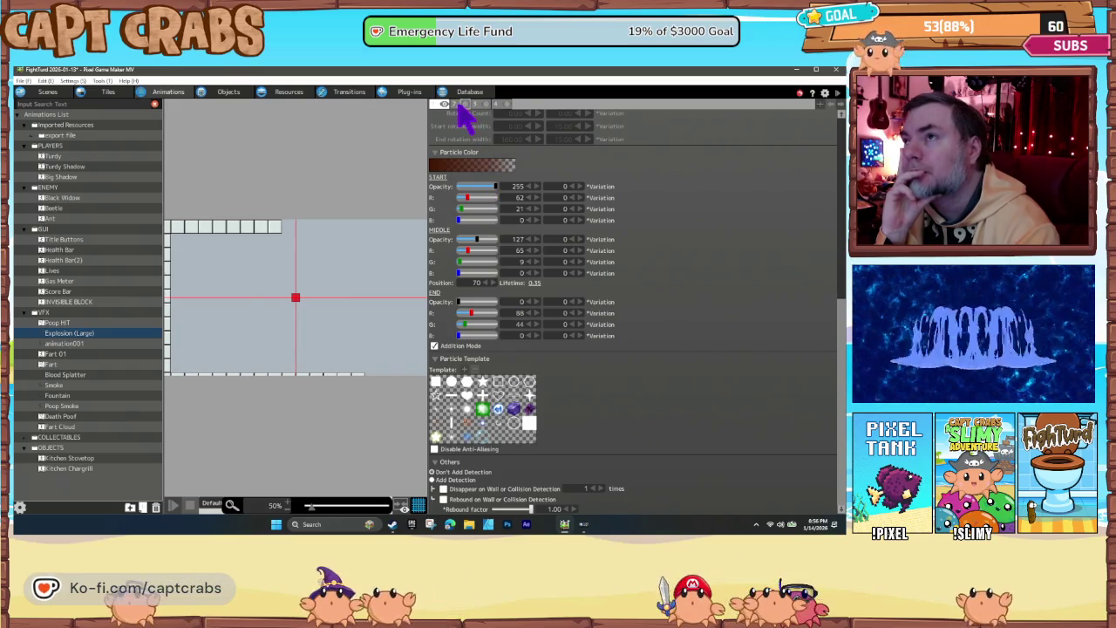
click(456, 104)
click(478, 104)
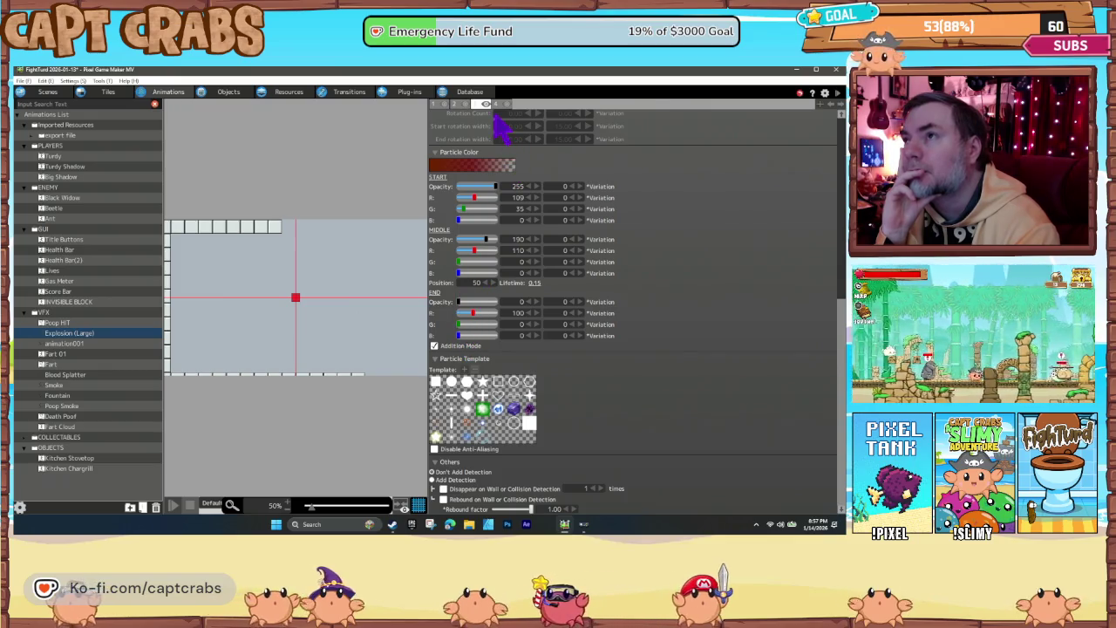
mouse_move(466, 261)
mouse_down()
mouse_move(455, 261)
mouse_move(479, 253)
mouse_up()
click(174, 505)
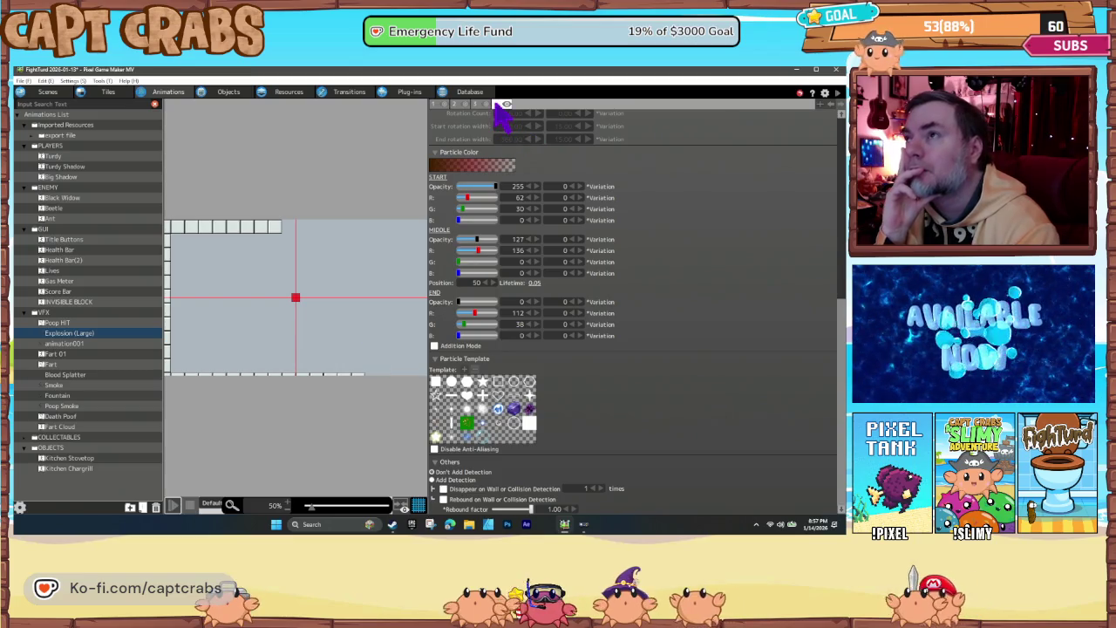
scroll(530, 279, up, 5)
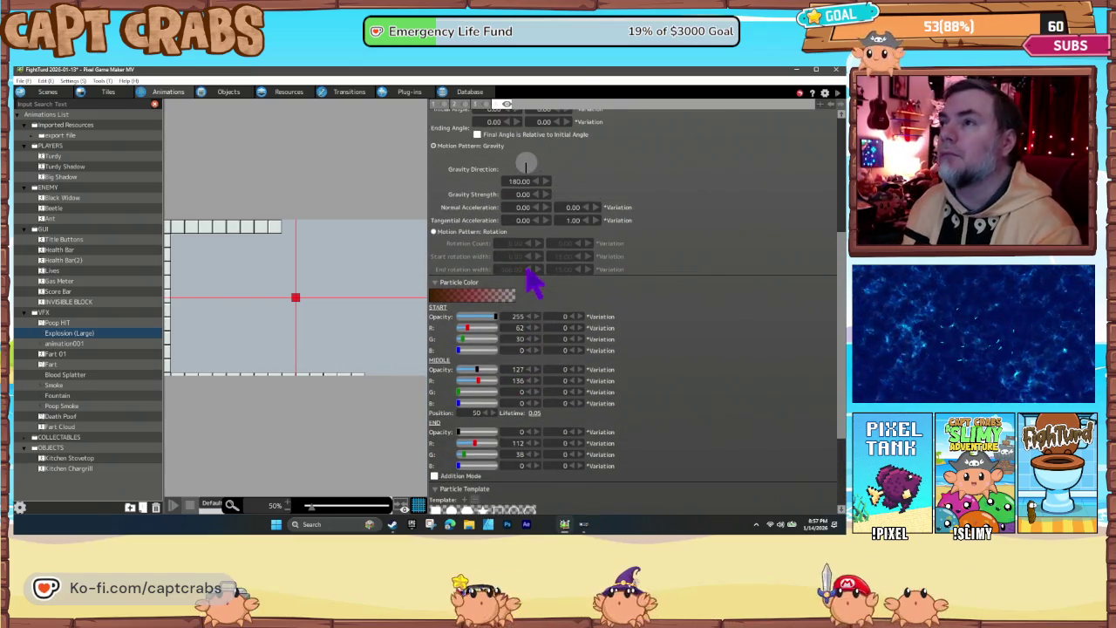
Raise the explosion particles' gravity strength to 50 and preview the burst
scroll(497, 244, up, 3)
text(20)
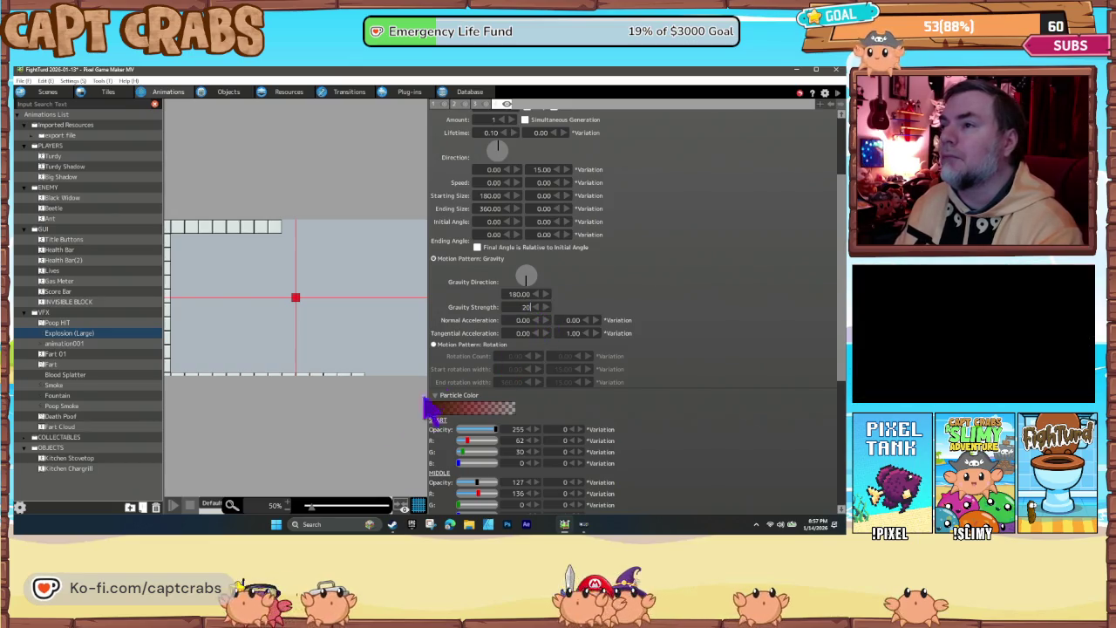
key(Return)
click(173, 509)
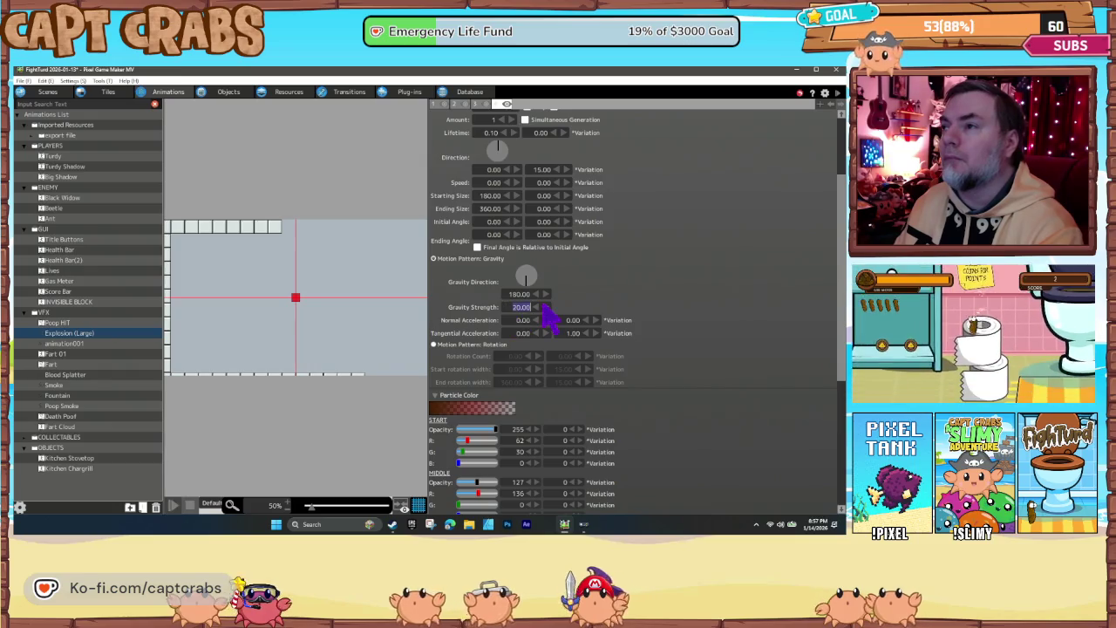
click(174, 509)
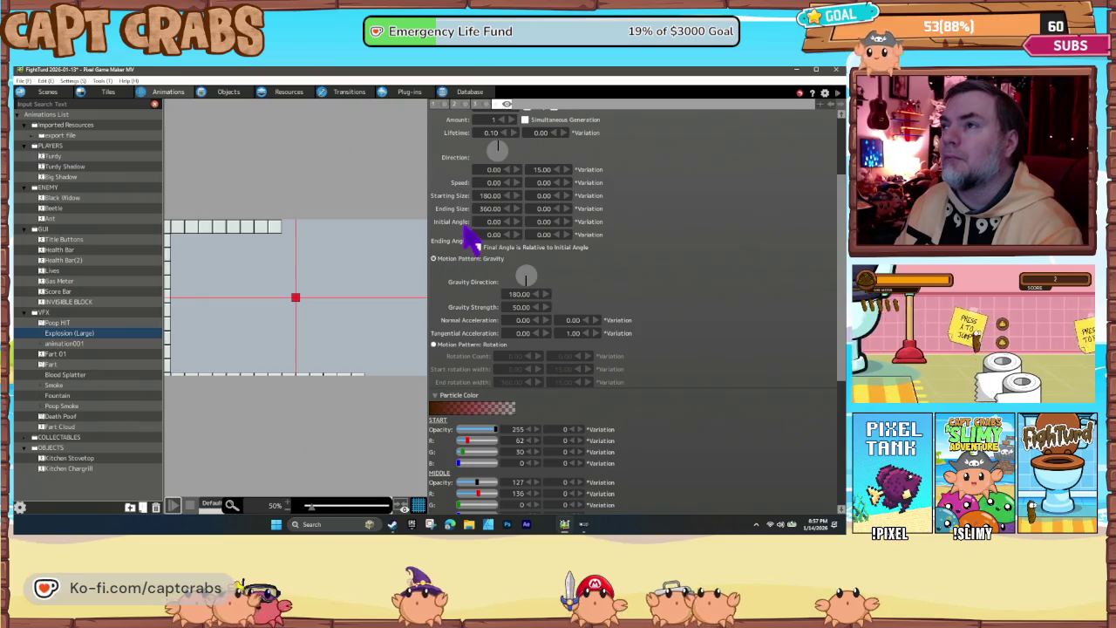
scroll(475, 228, up, 1)
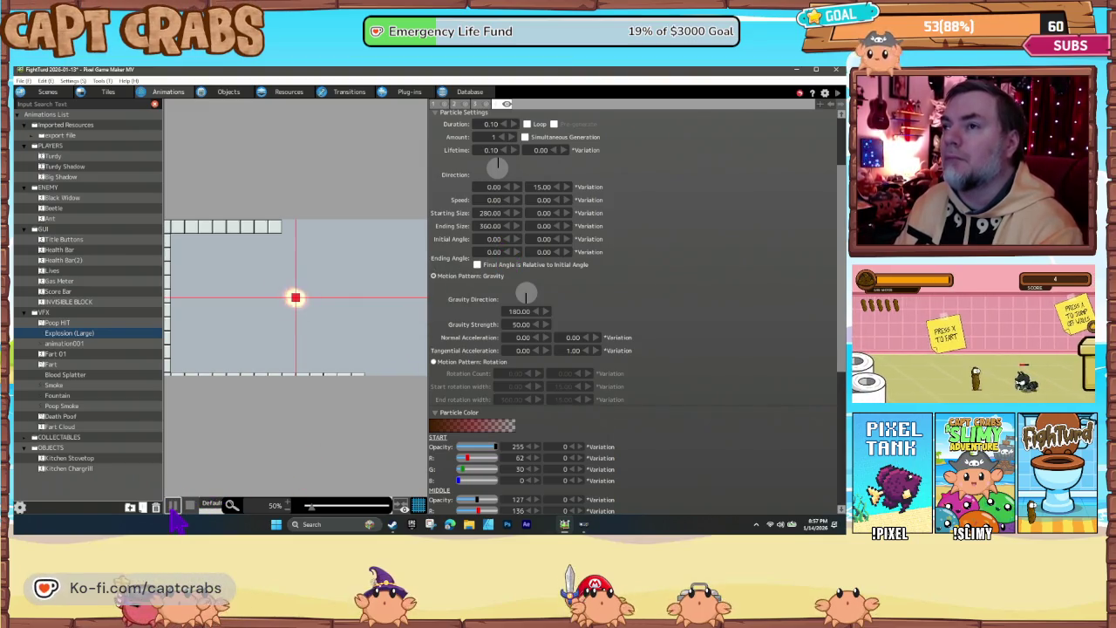
click(173, 507)
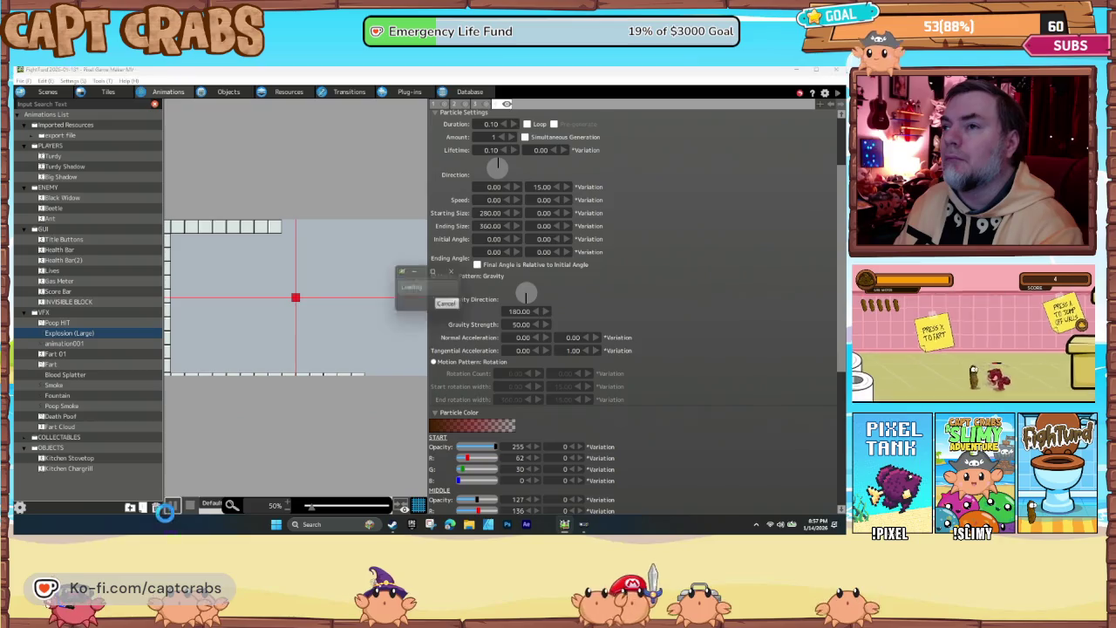
Set another emitter's starting size to 200 and preview the enlarged burst
click(460, 104)
double_click(489, 213)
text(200)
key(Return)
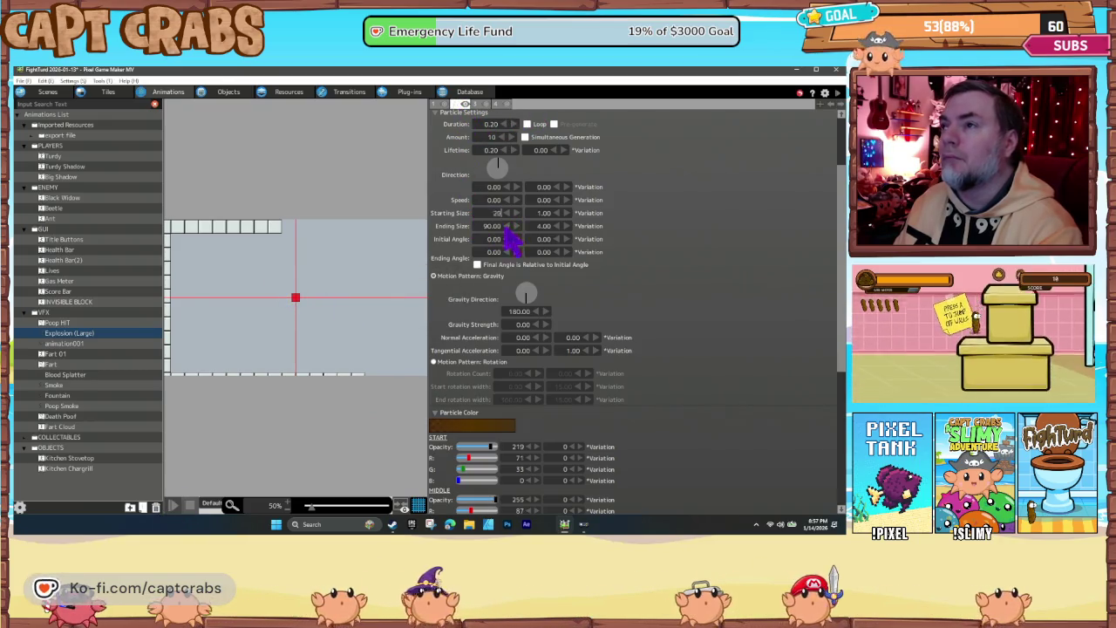
click(174, 506)
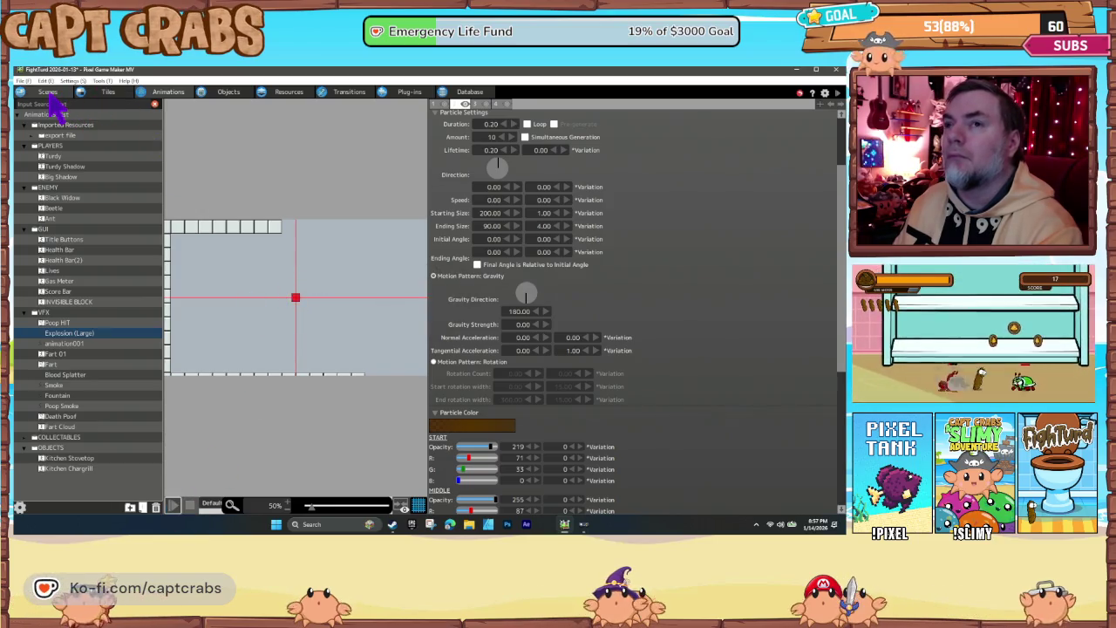
Add a Show Particles runtime action with Explosion (Large) to Turdy's attack action
click(49, 91)
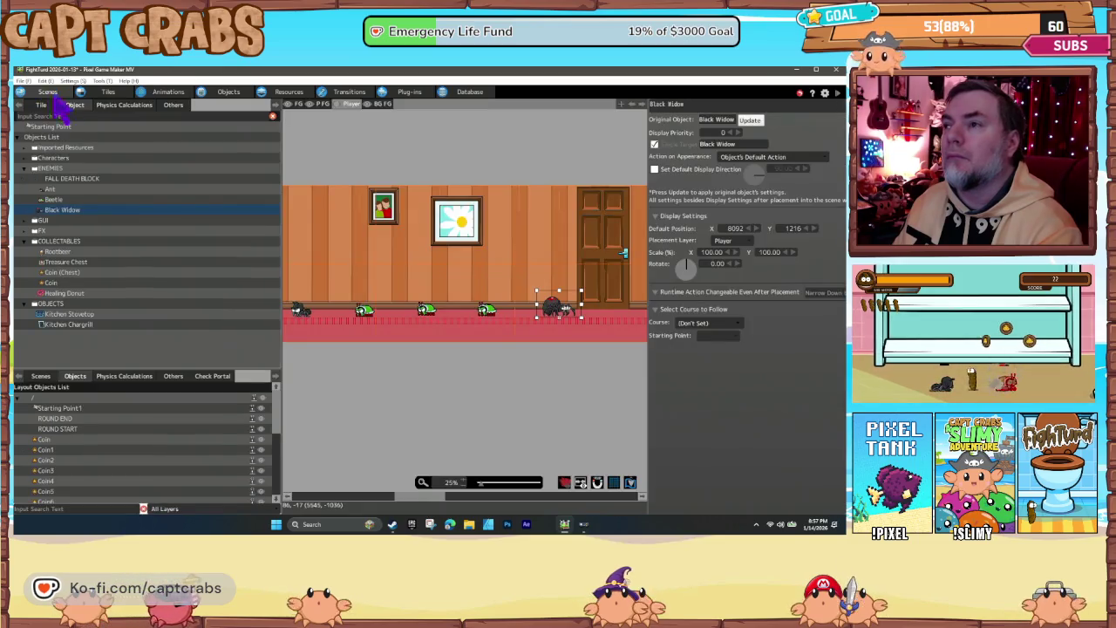
click(229, 91)
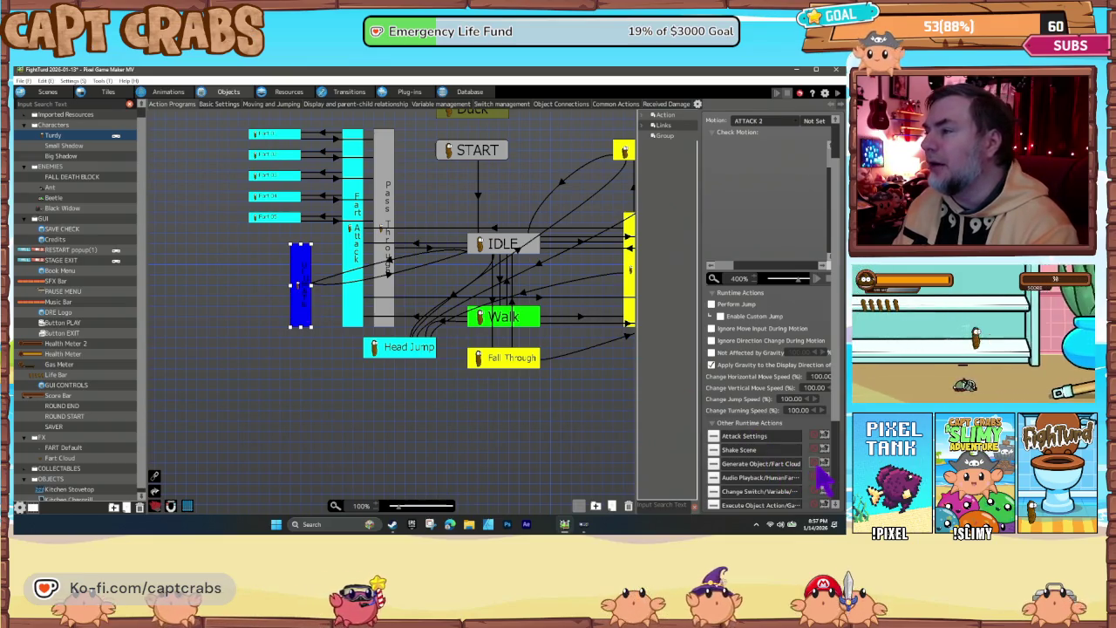
scroll(767, 436, down, 1)
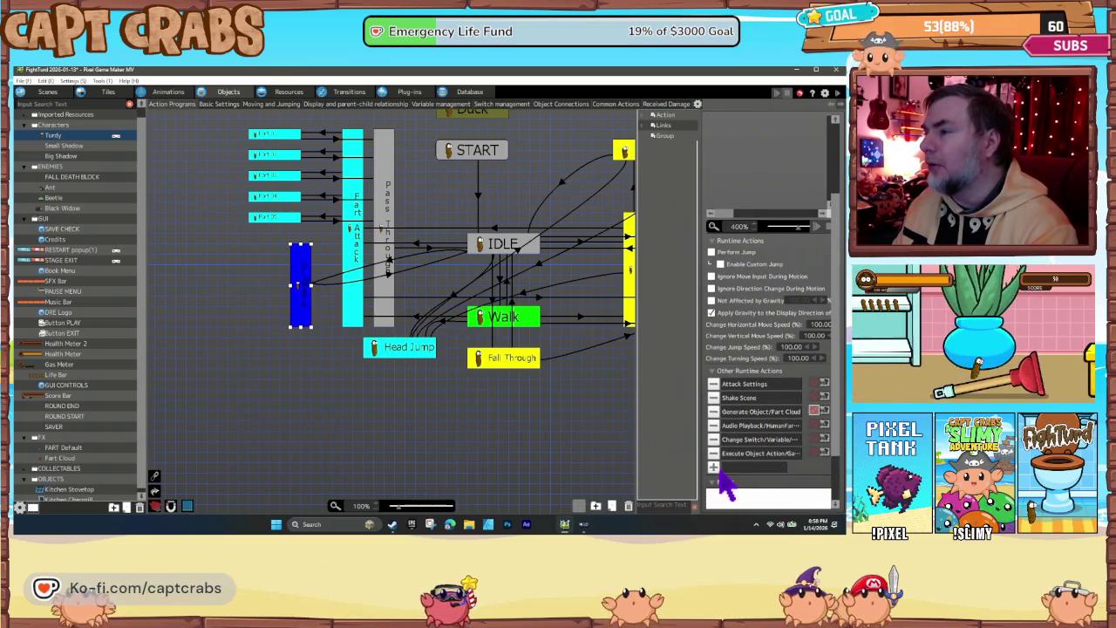
click(719, 473)
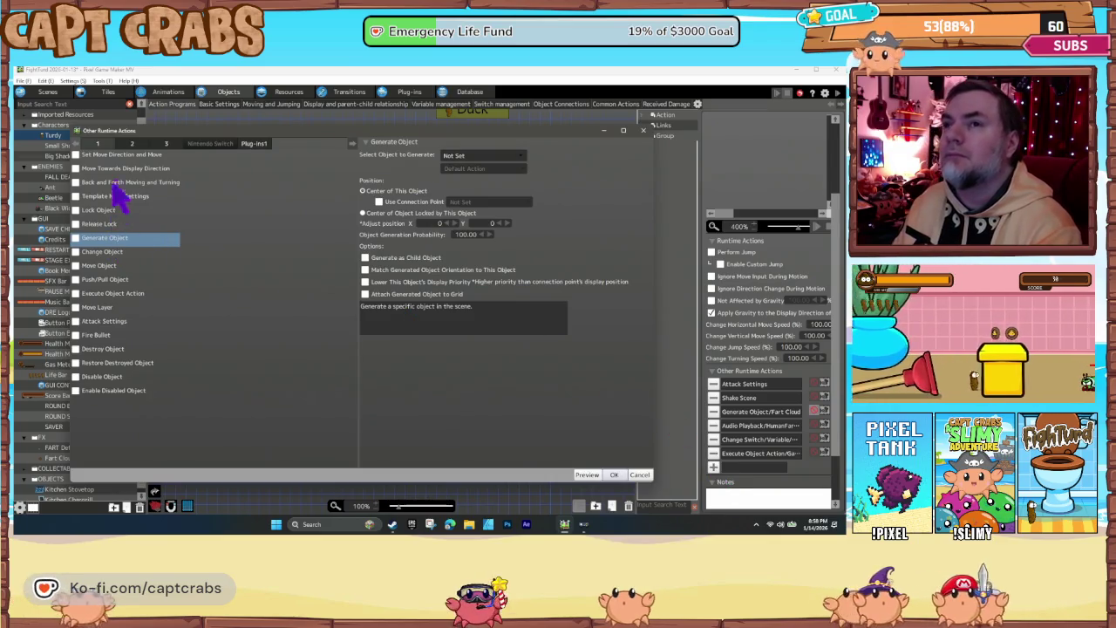
click(132, 145)
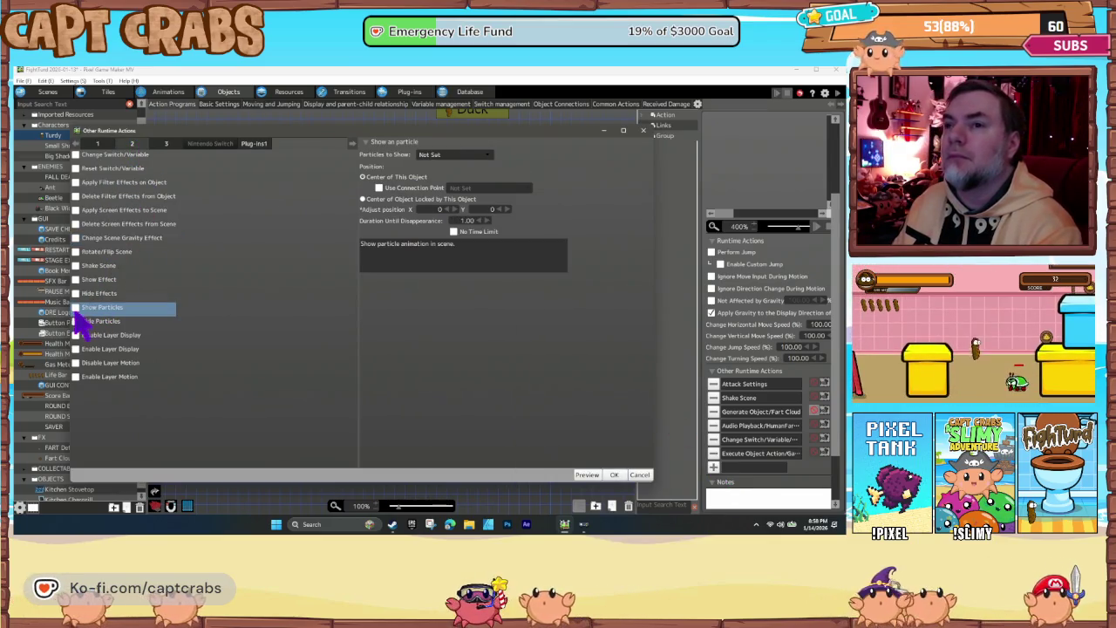
click(454, 154)
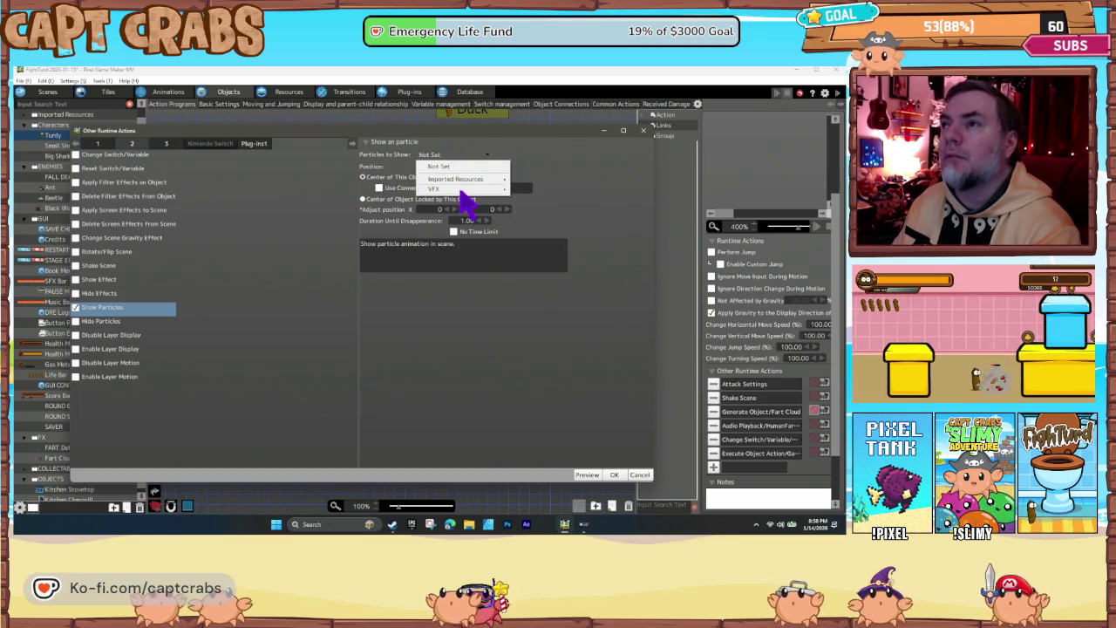
mouse_move(462, 189)
click(541, 189)
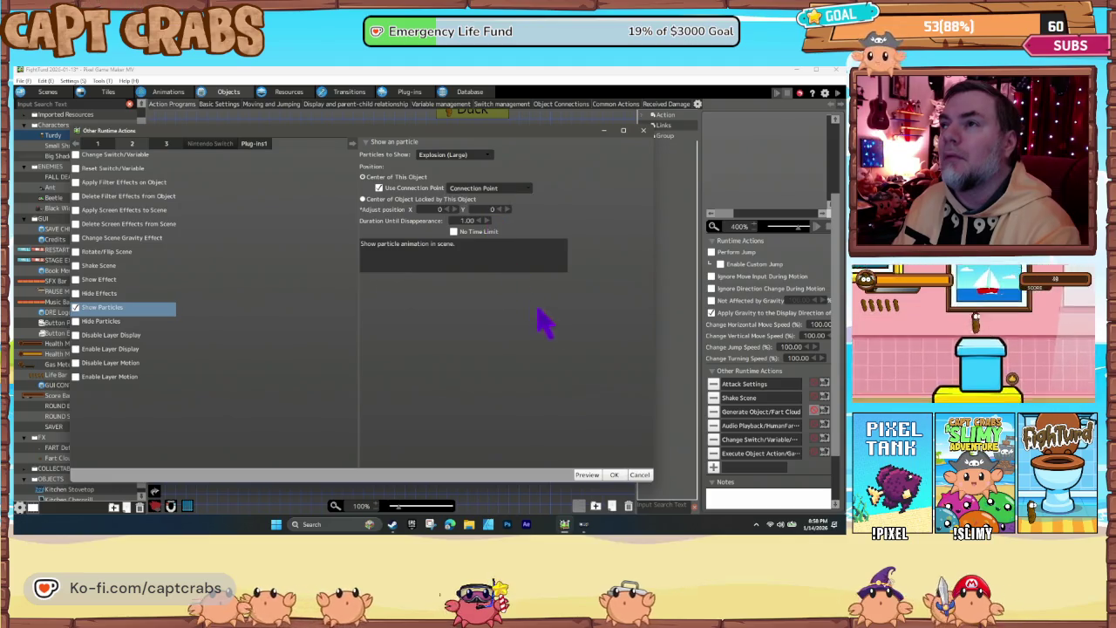
click(610, 476)
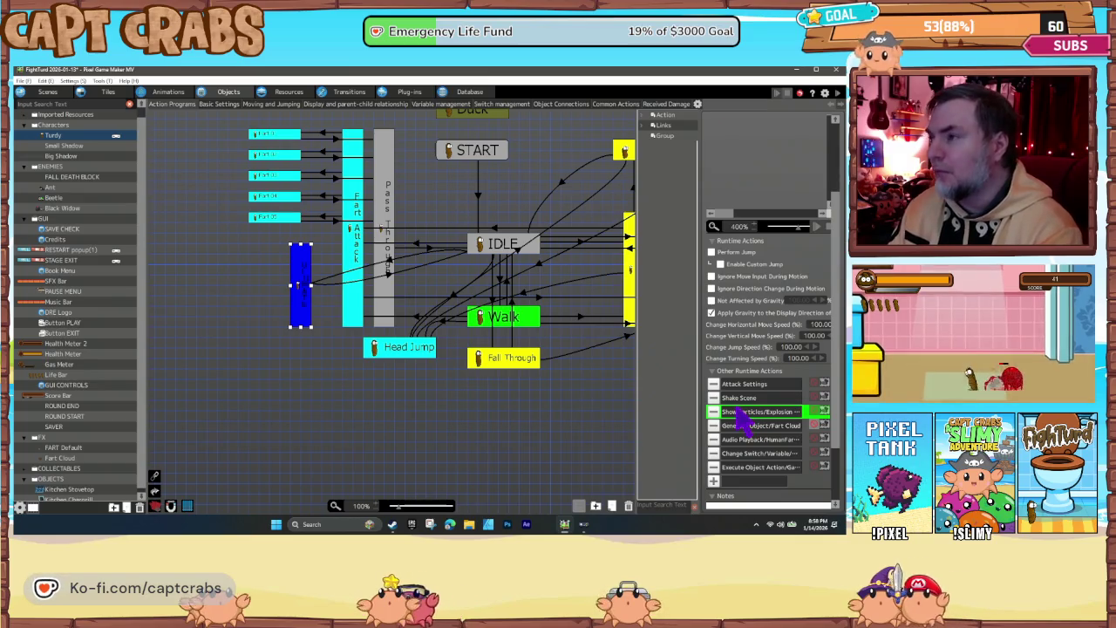
Make the Execute Object Action run action 2 on a single Gas Meter
click(759, 471)
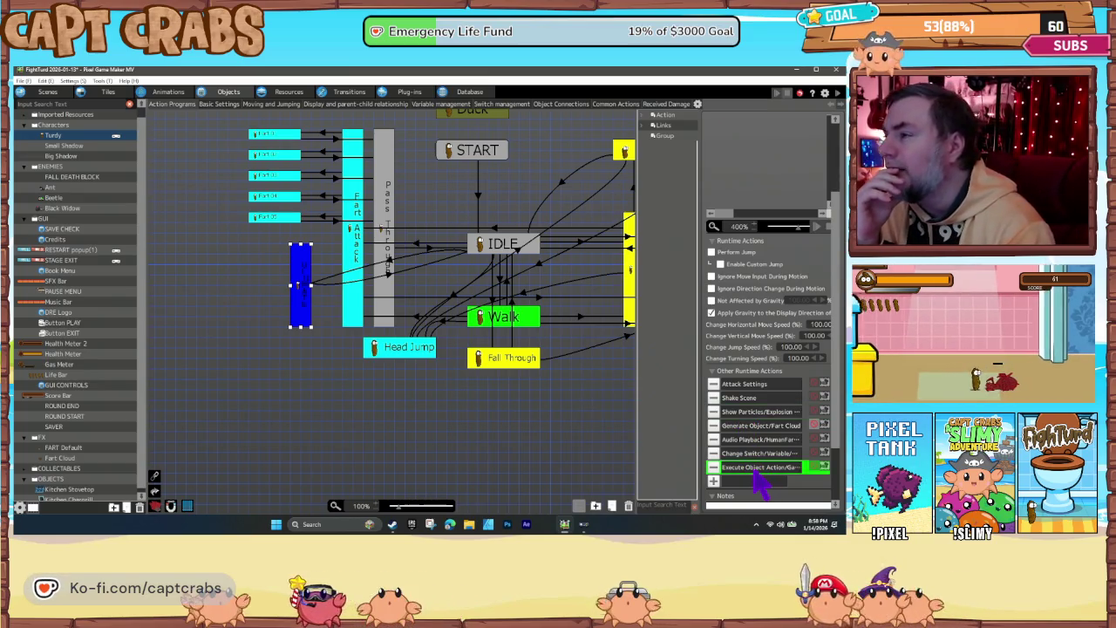
double_click(759, 468)
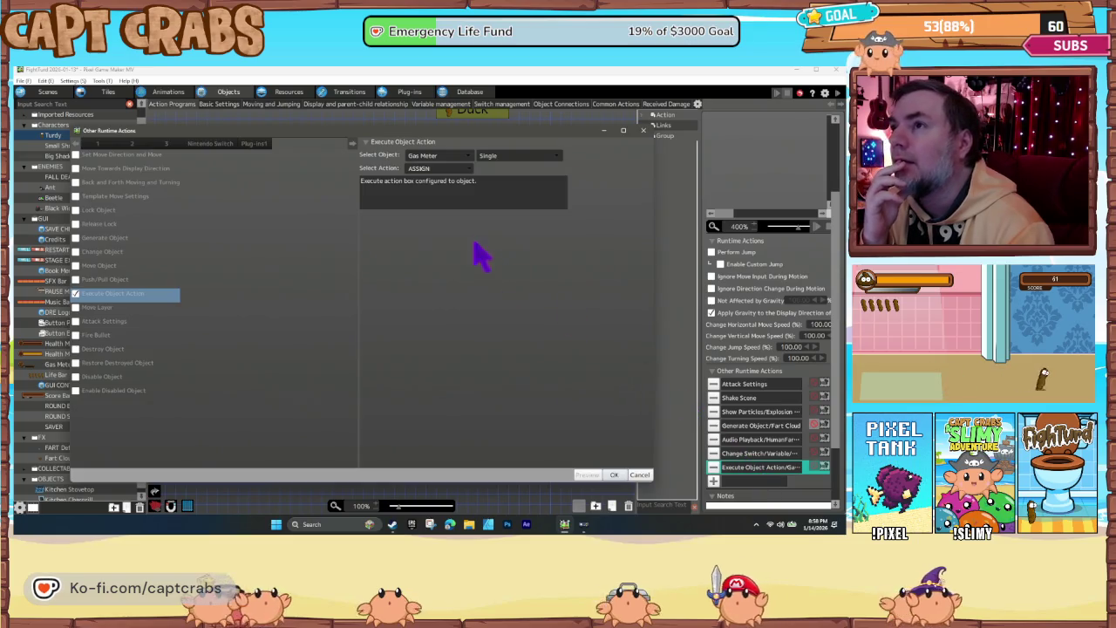
click(462, 170)
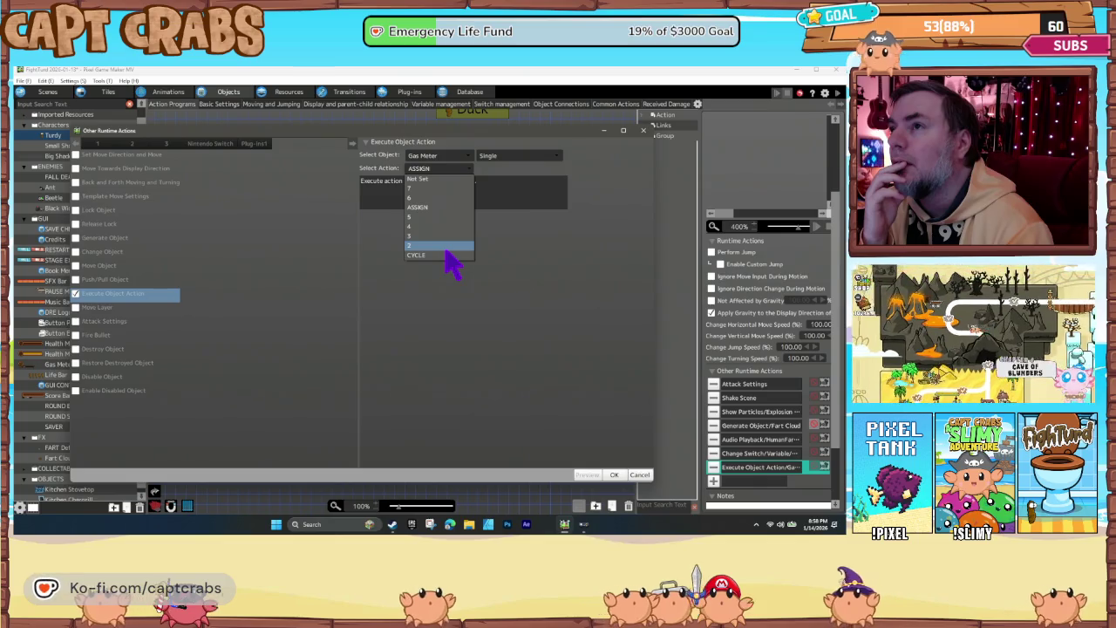
click(446, 246)
click(523, 155)
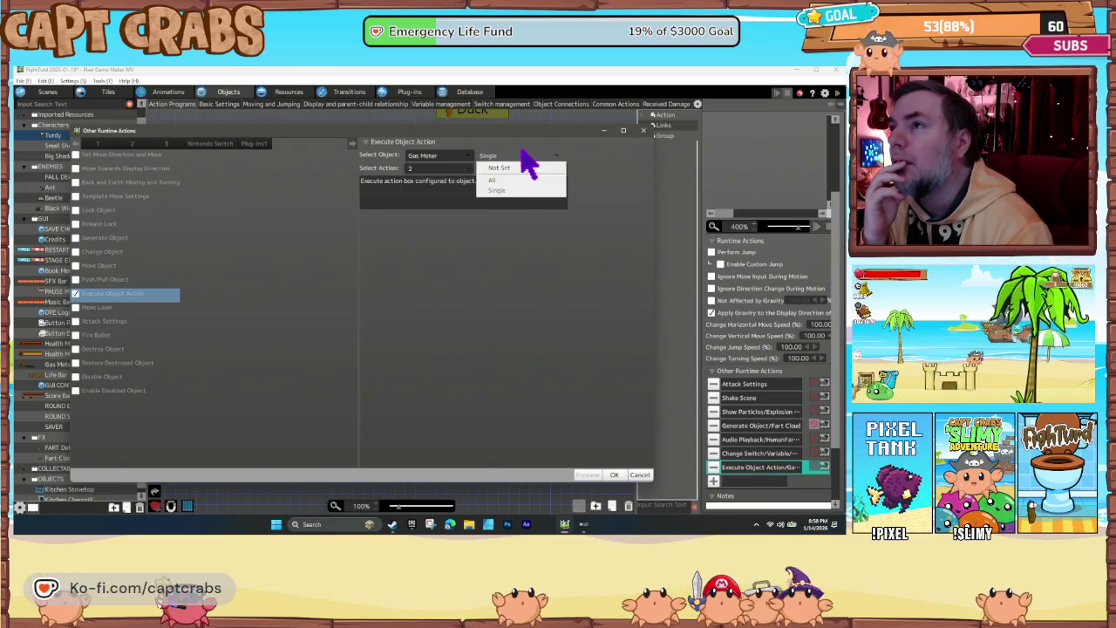
click(524, 156)
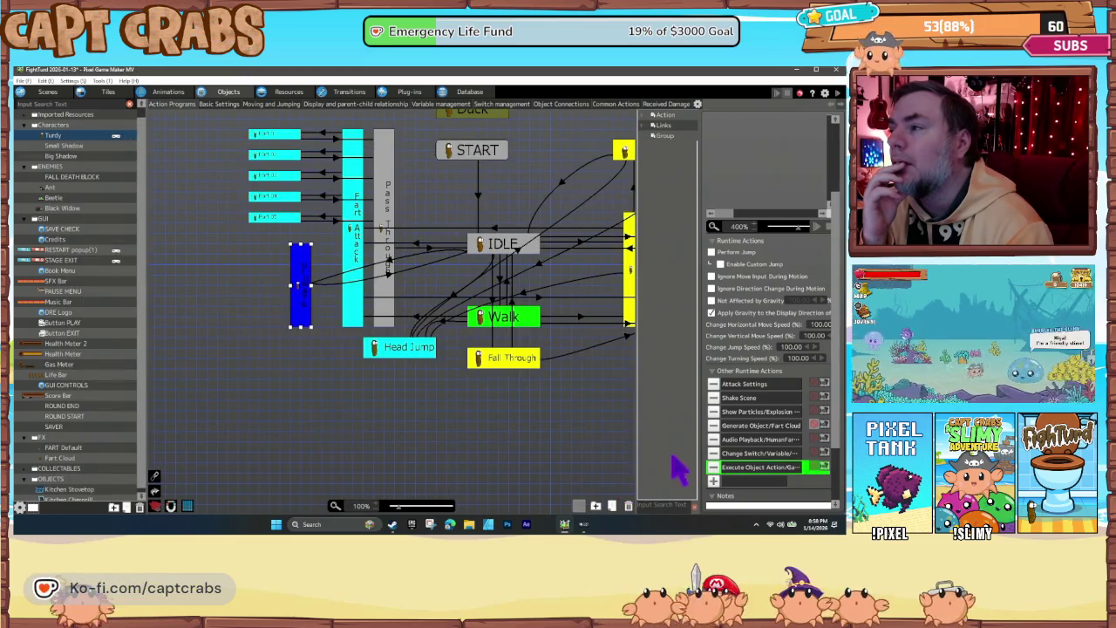
click(543, 424)
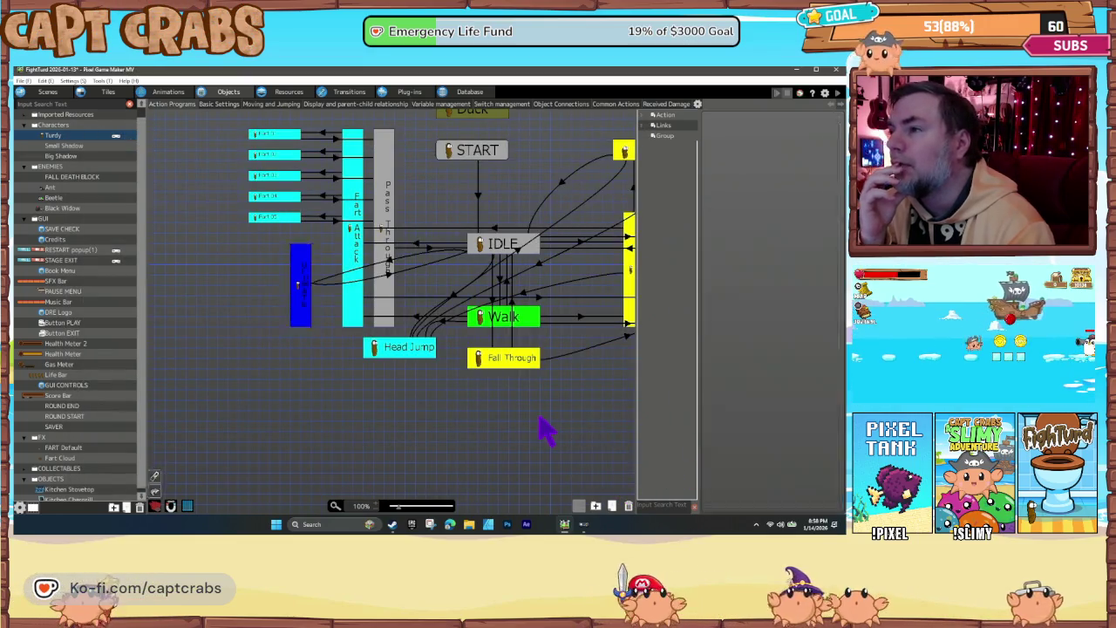
Save the project and launch a test play from the TEST LEVEL scene
key(ctrl+s)
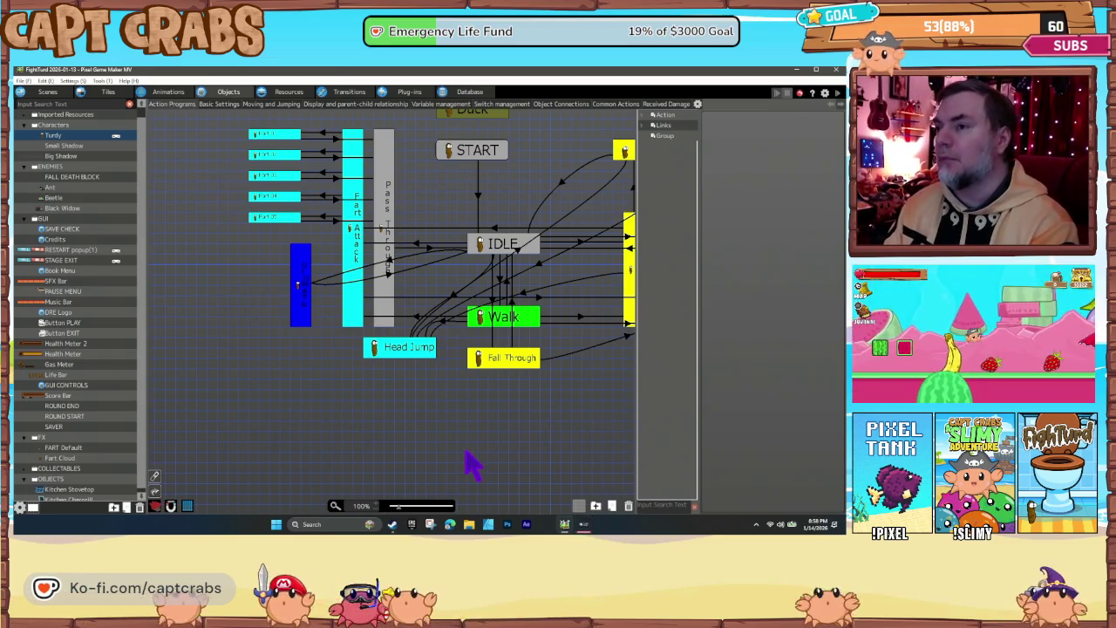
click(36, 91)
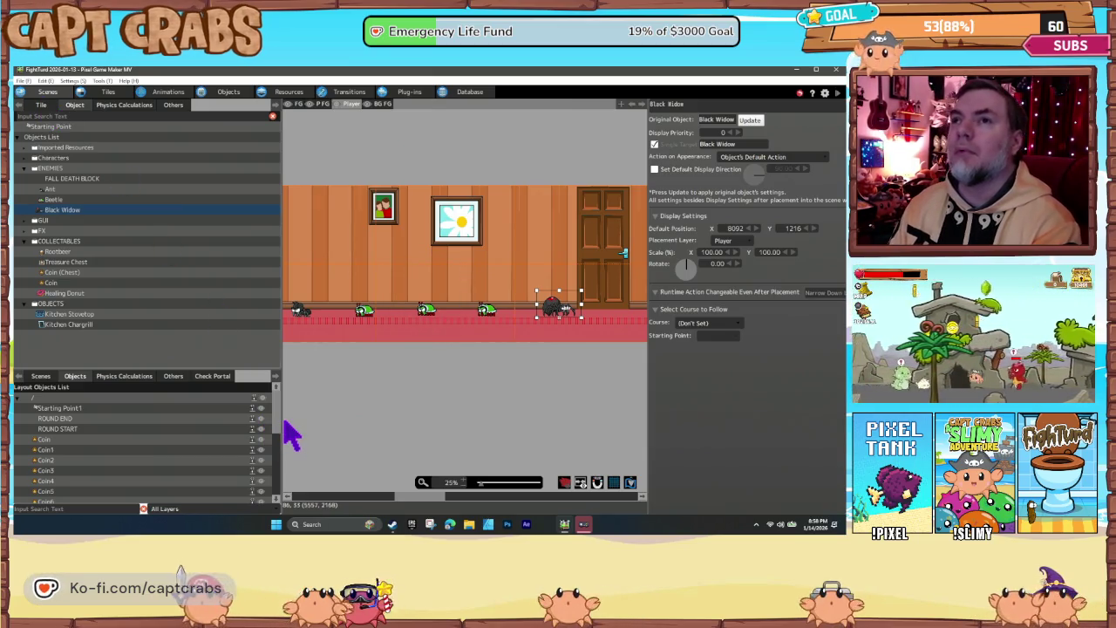
key(F5)
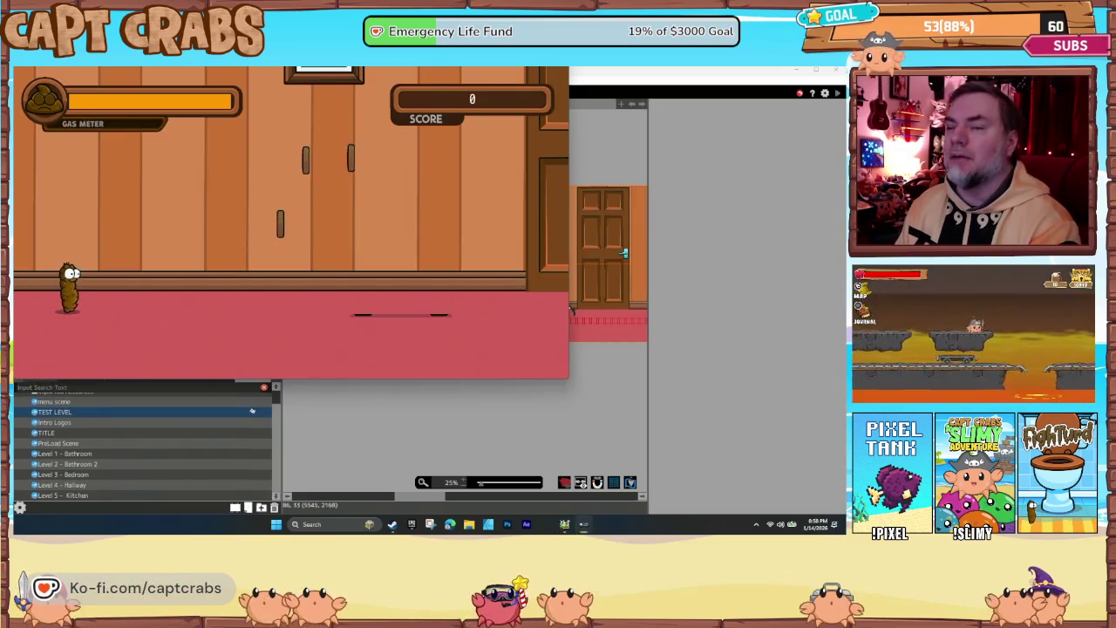
Walk Turdy right through the level, collecting coins and gassing the ant enemies
key(Right)
key(space)
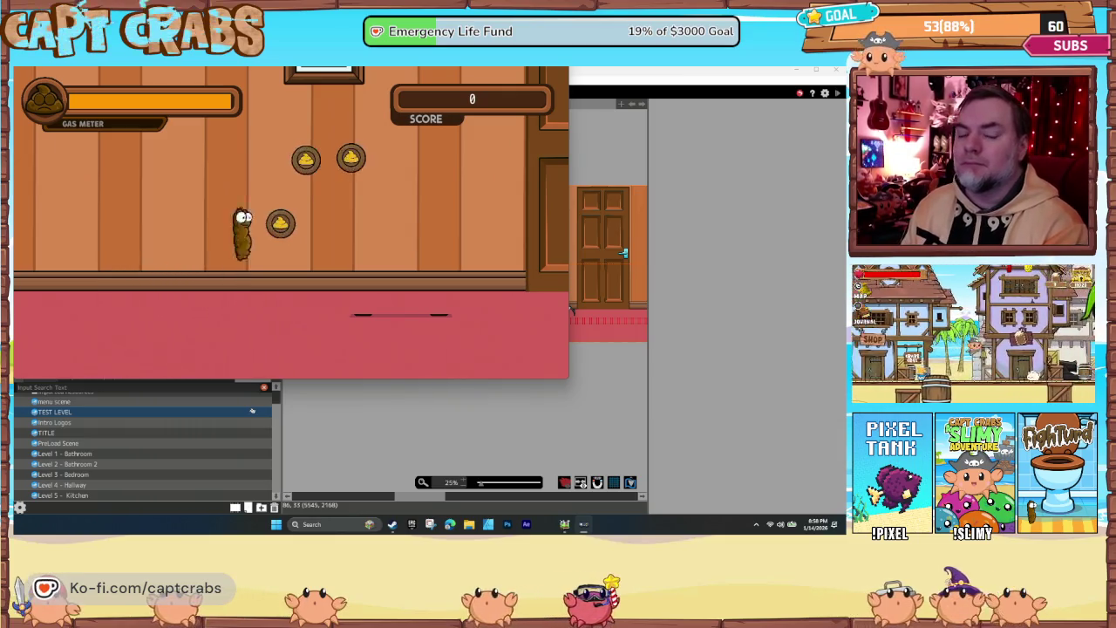
key(Right)
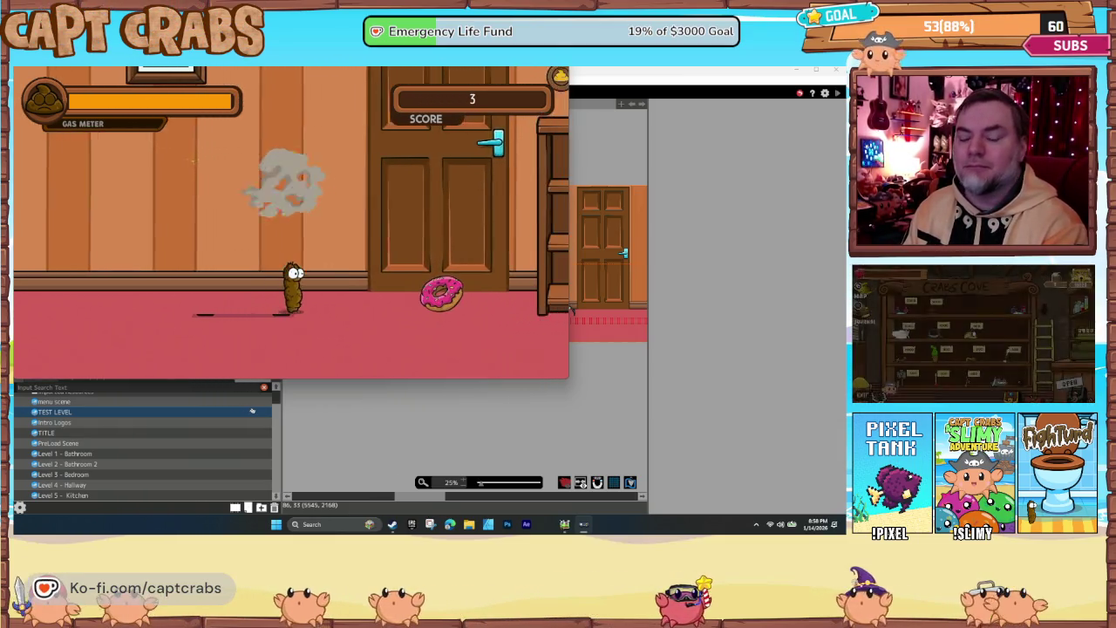
key(Right)
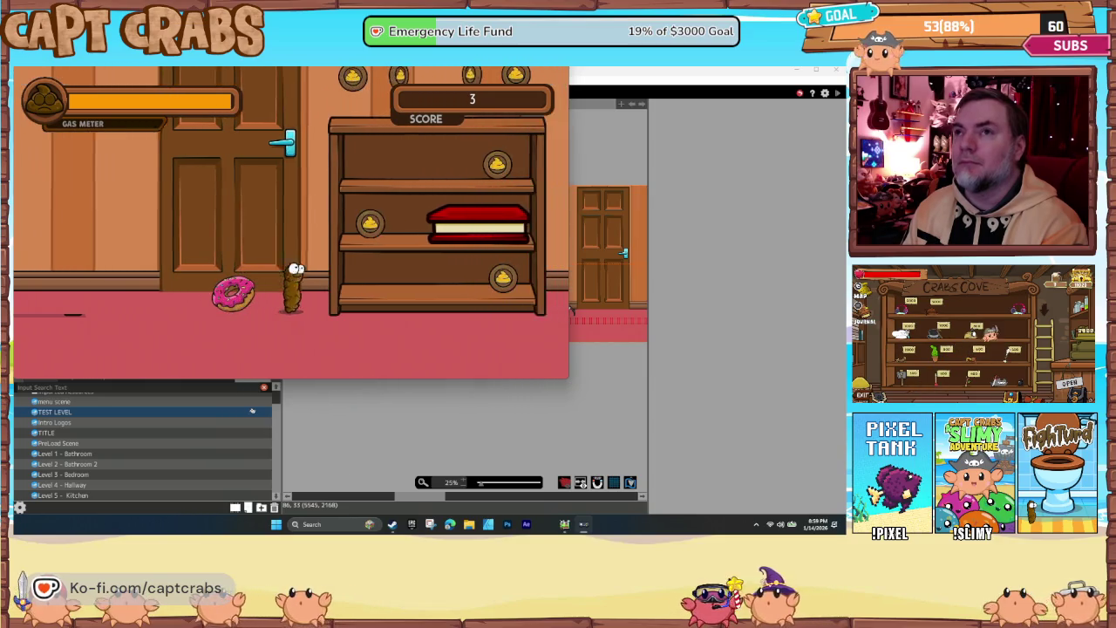
key(Right)
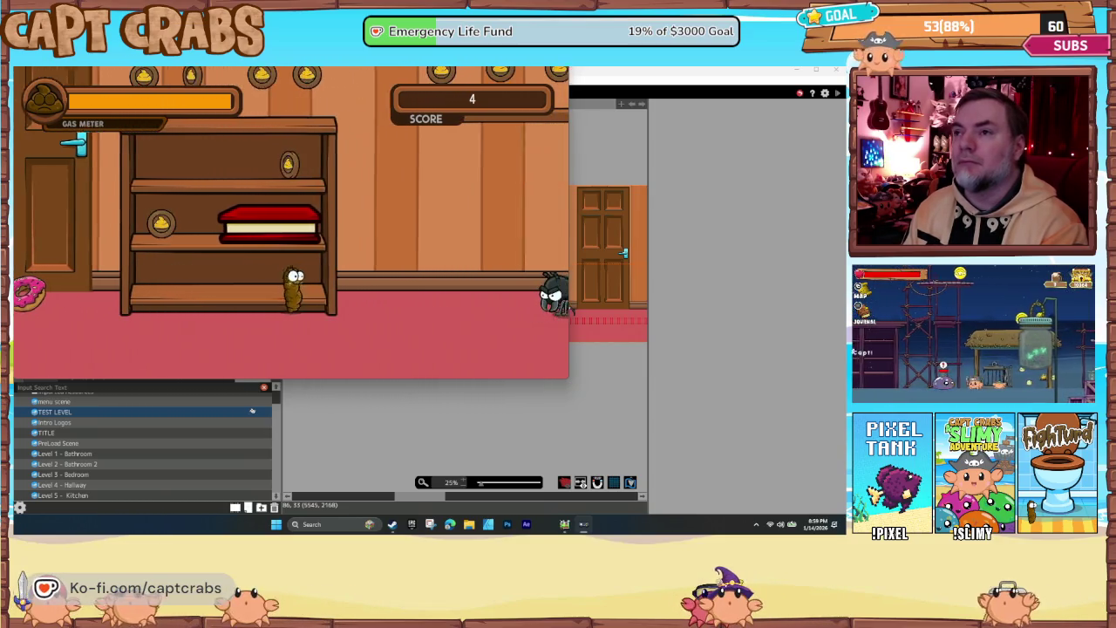
key(Right)
key(space)
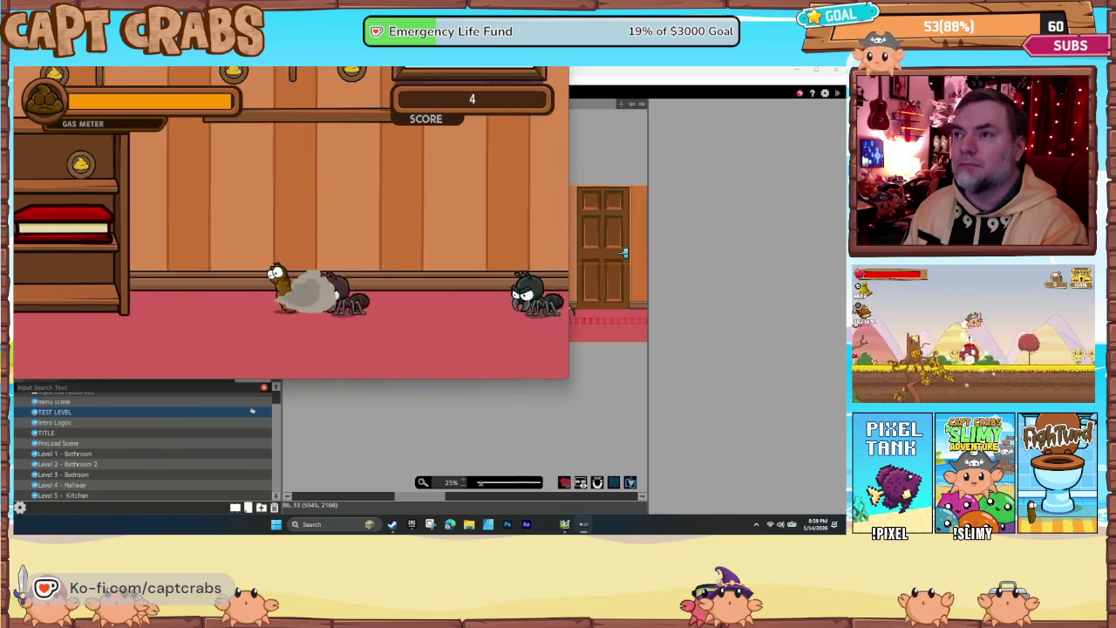
key(Right)
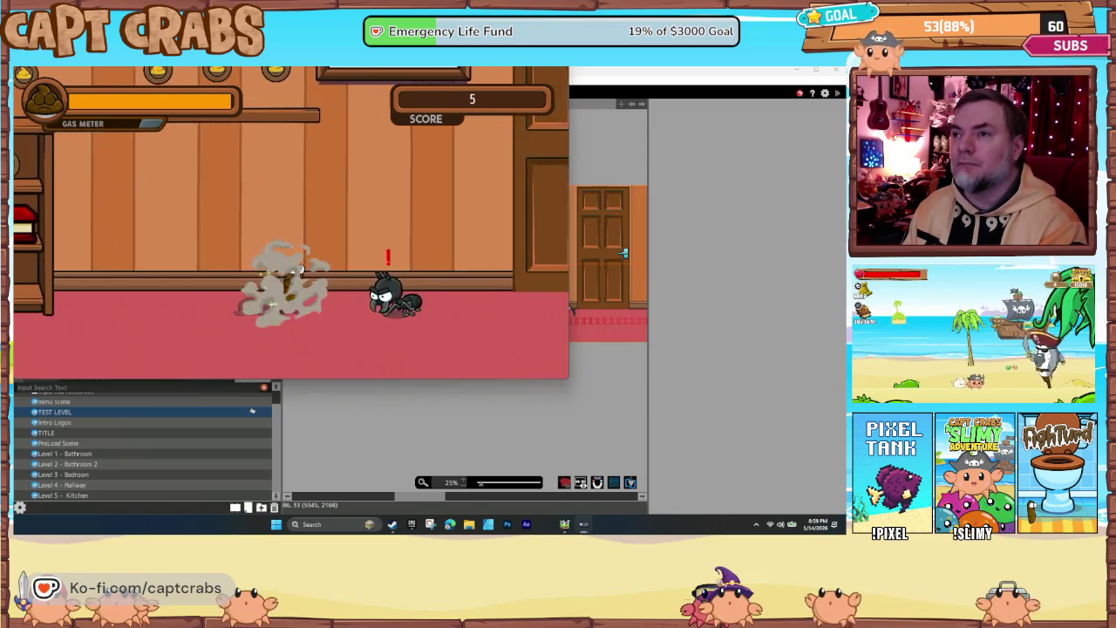
key(space)
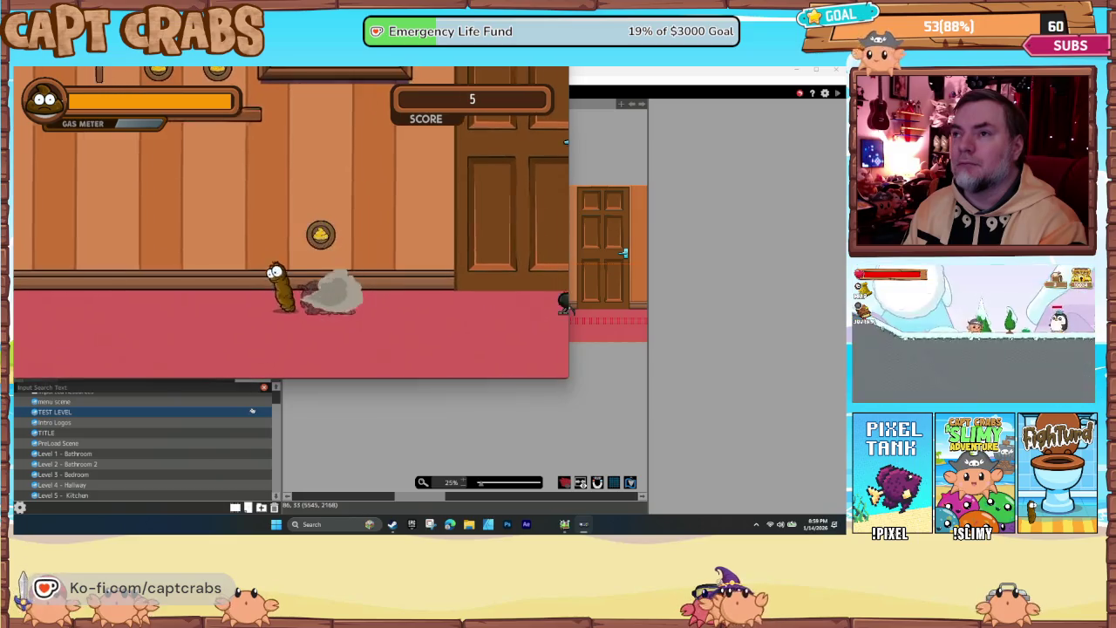
key(Right)
key(Up)
key(Right)
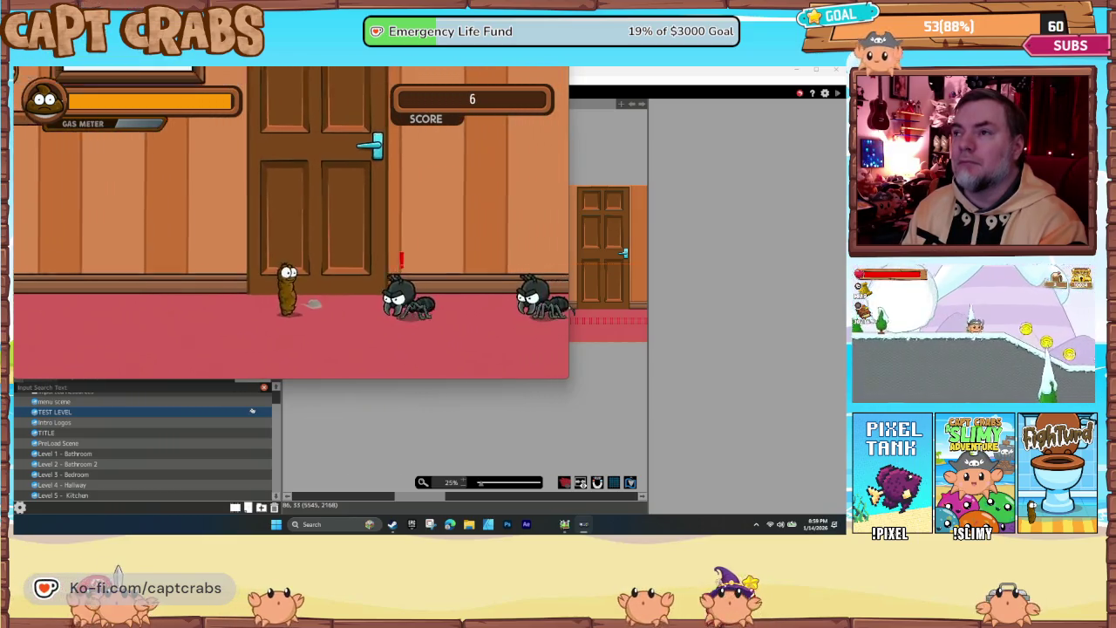
key(space)
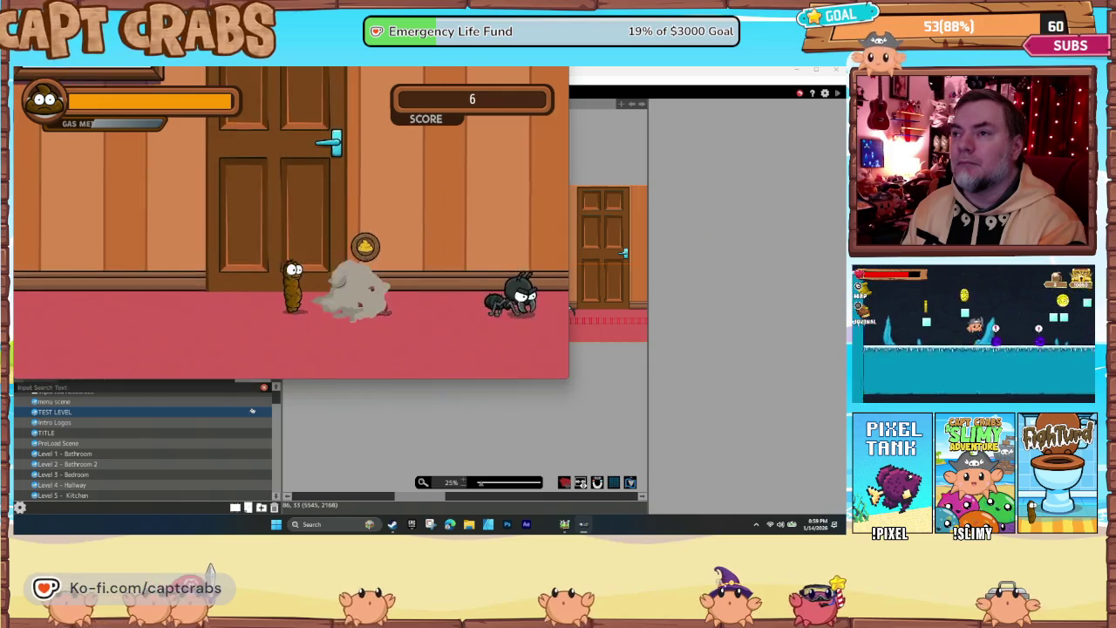
key(Right)
key(space)
key(Right)
key(space)
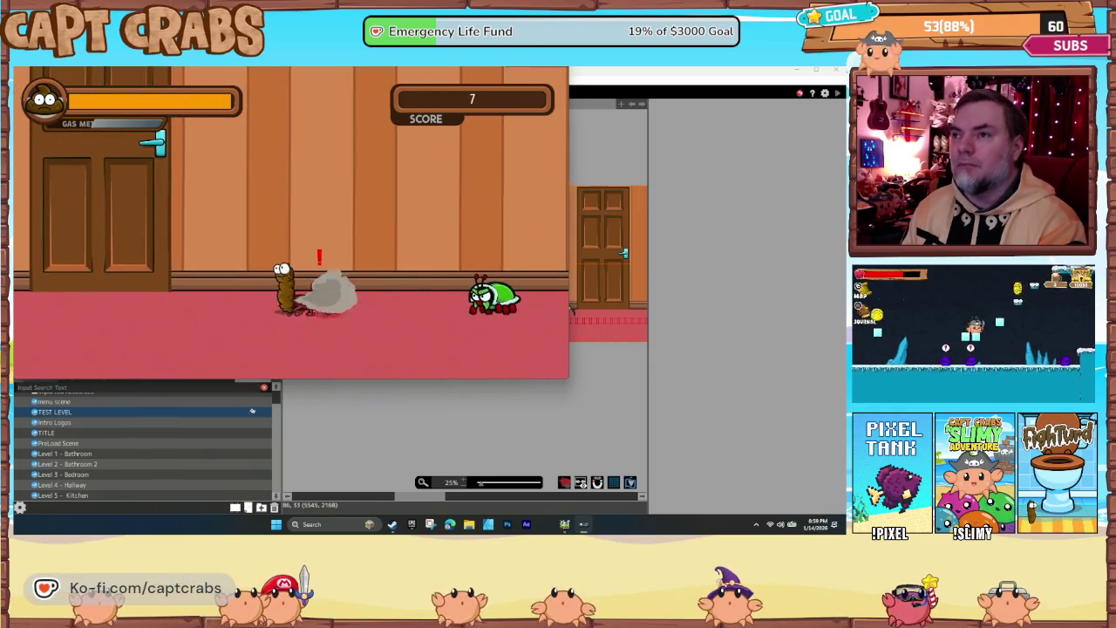
key(Right)
key(Up)
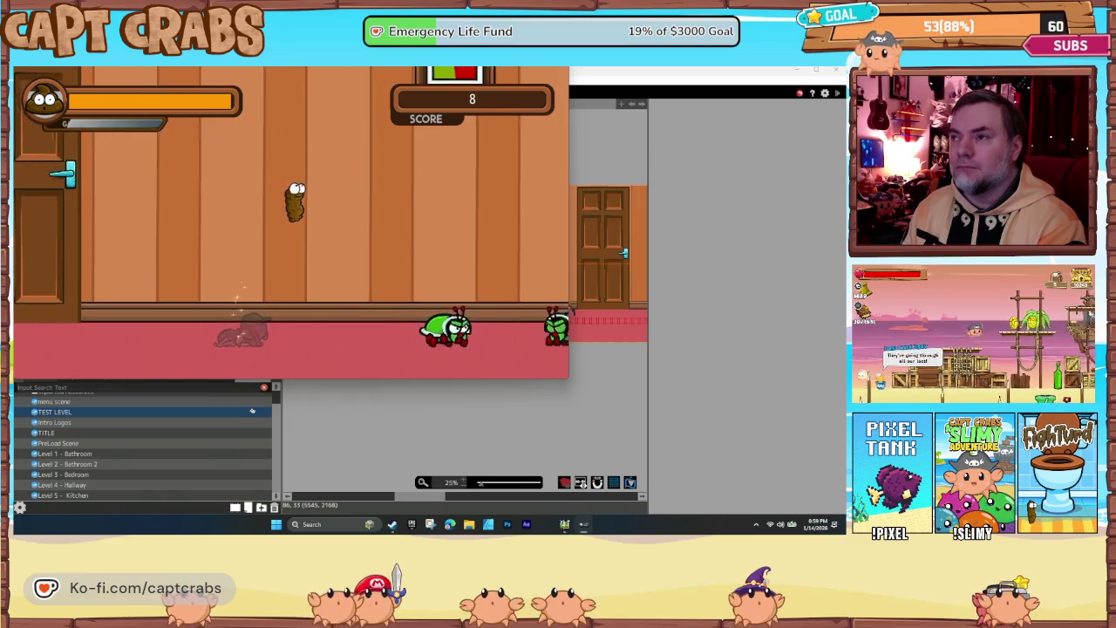
Gas the approaching green turtles and collect the dropped coin
key(space)
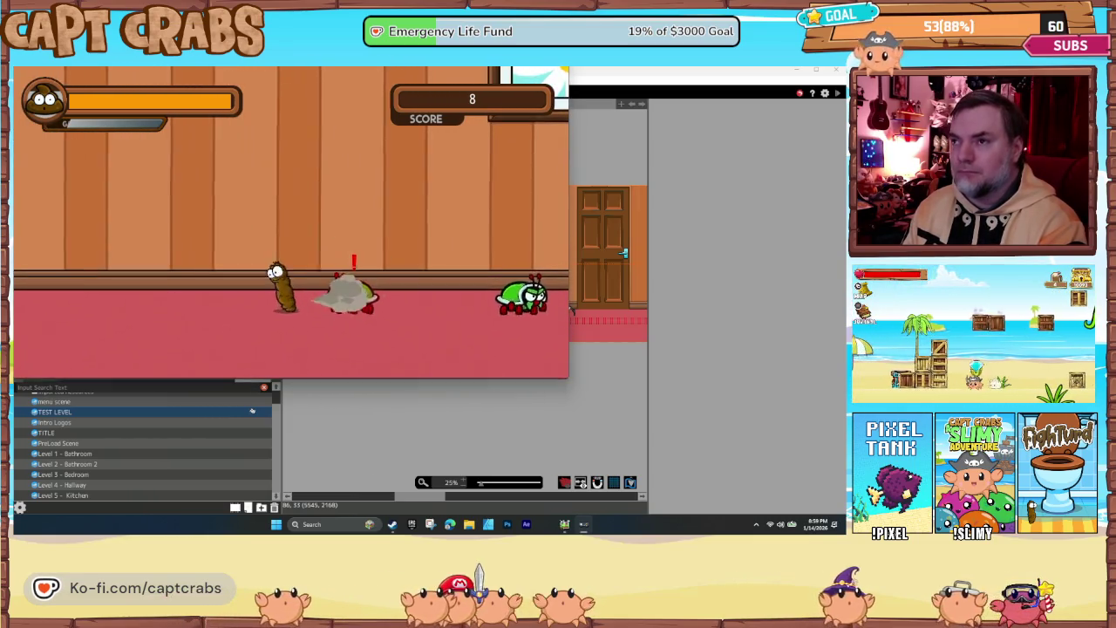
key(space)
key(space)
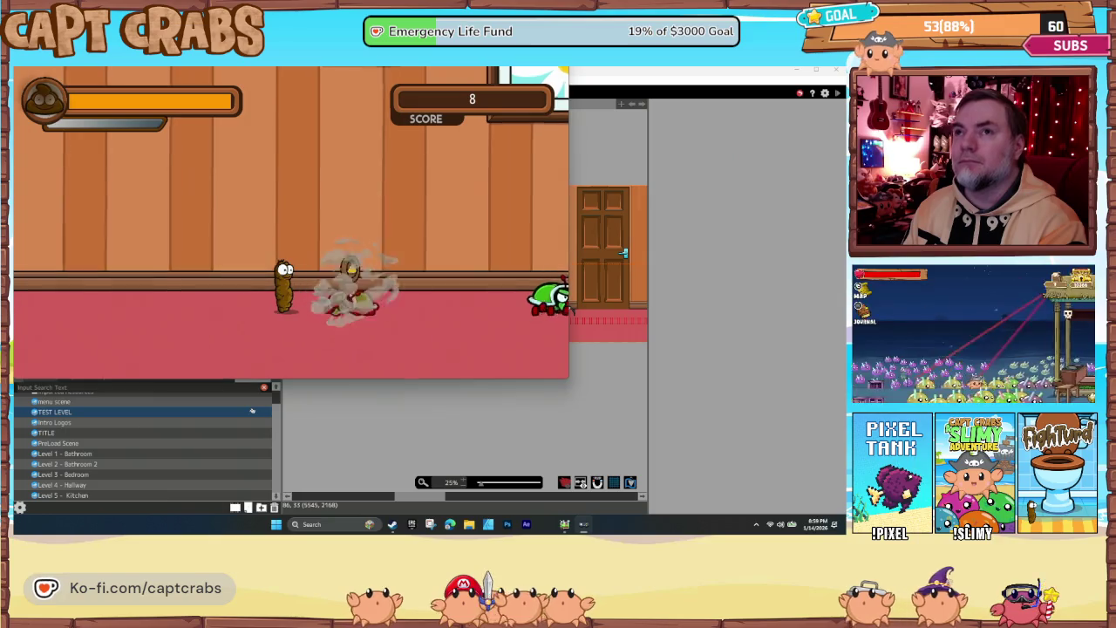
key(Left)
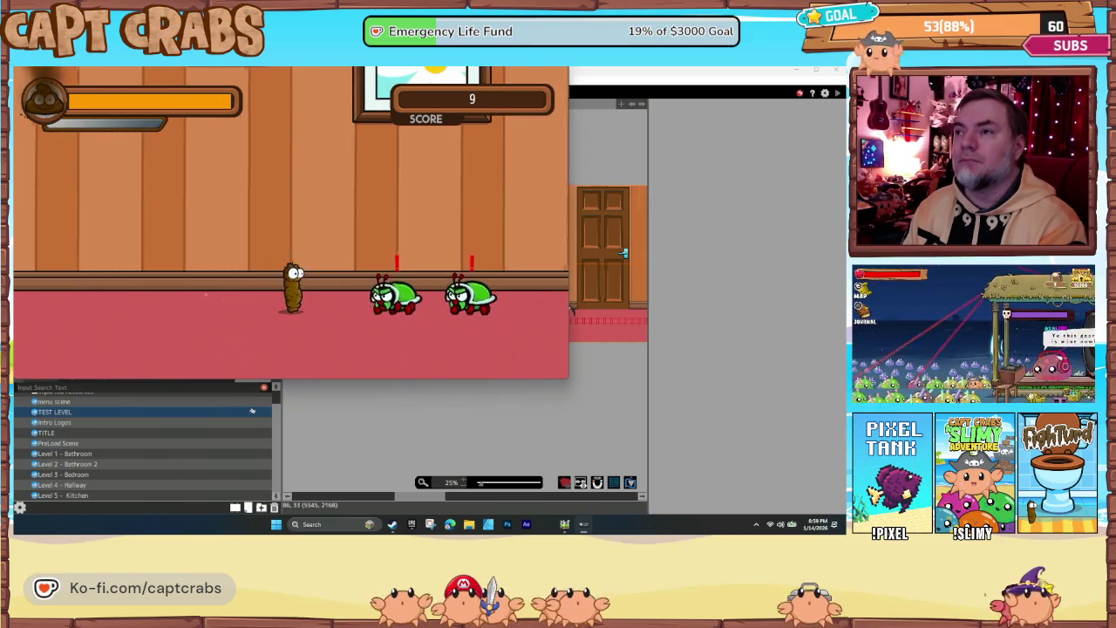
key(space)
key(Up)
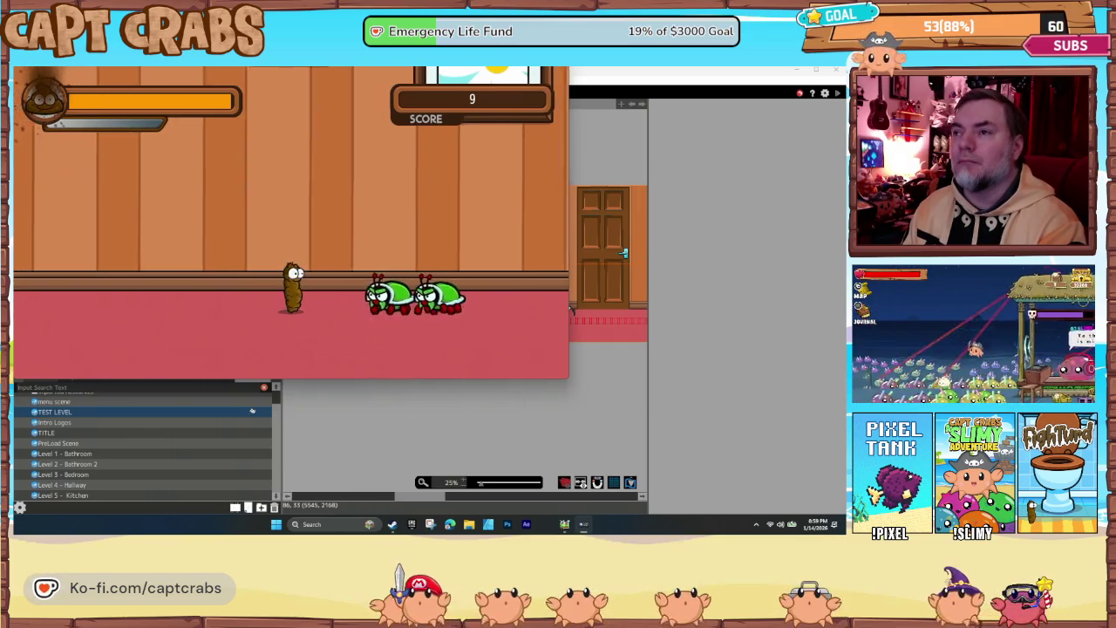
key(space)
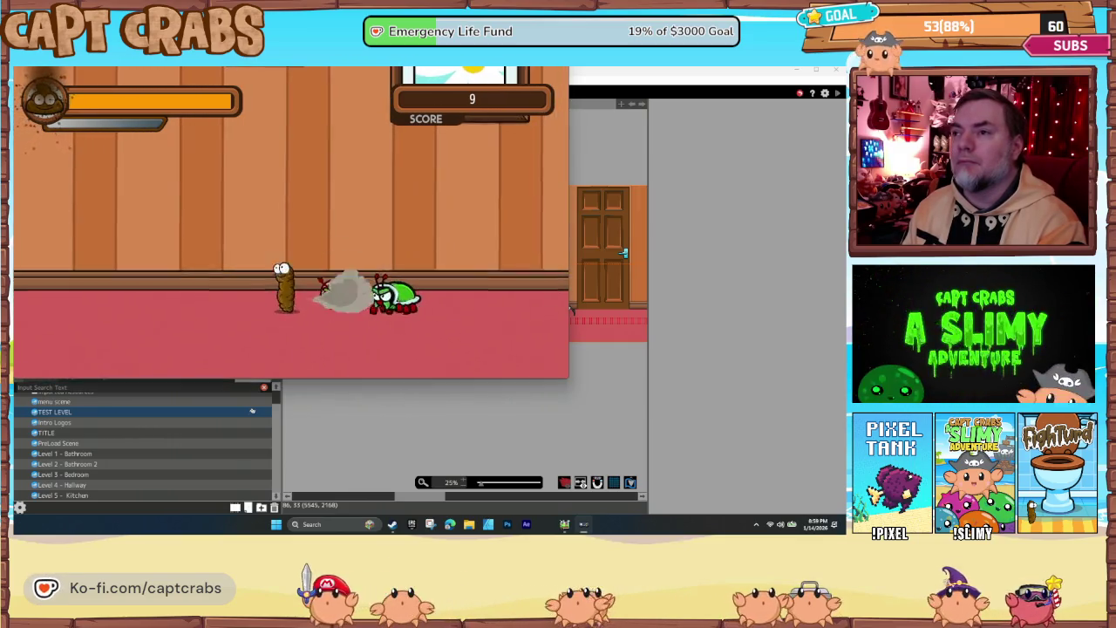
key(Right)
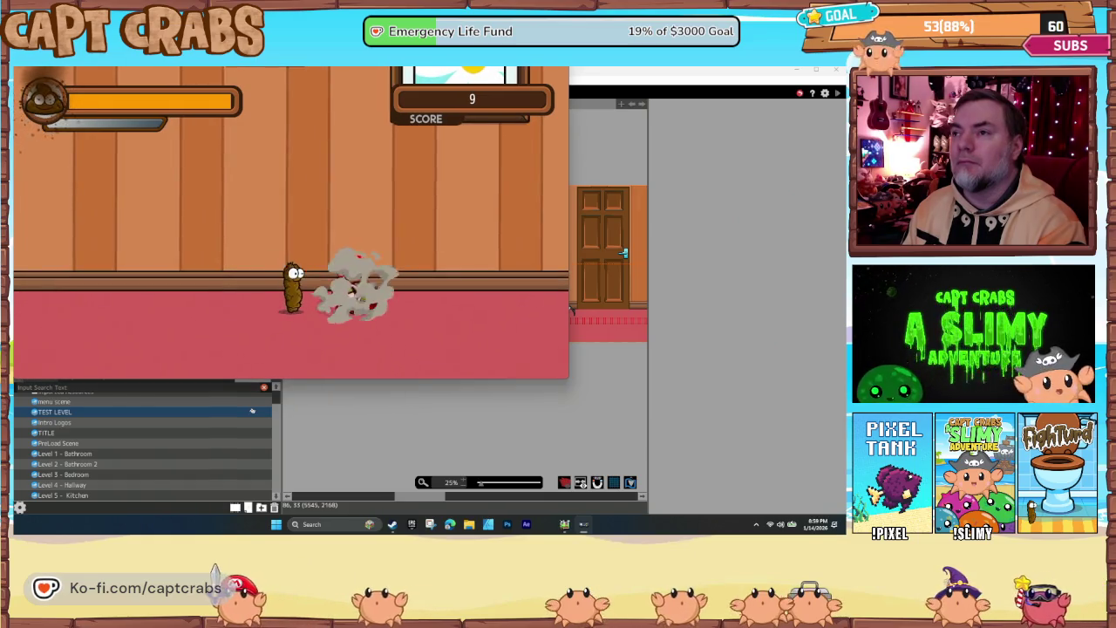
key(Left)
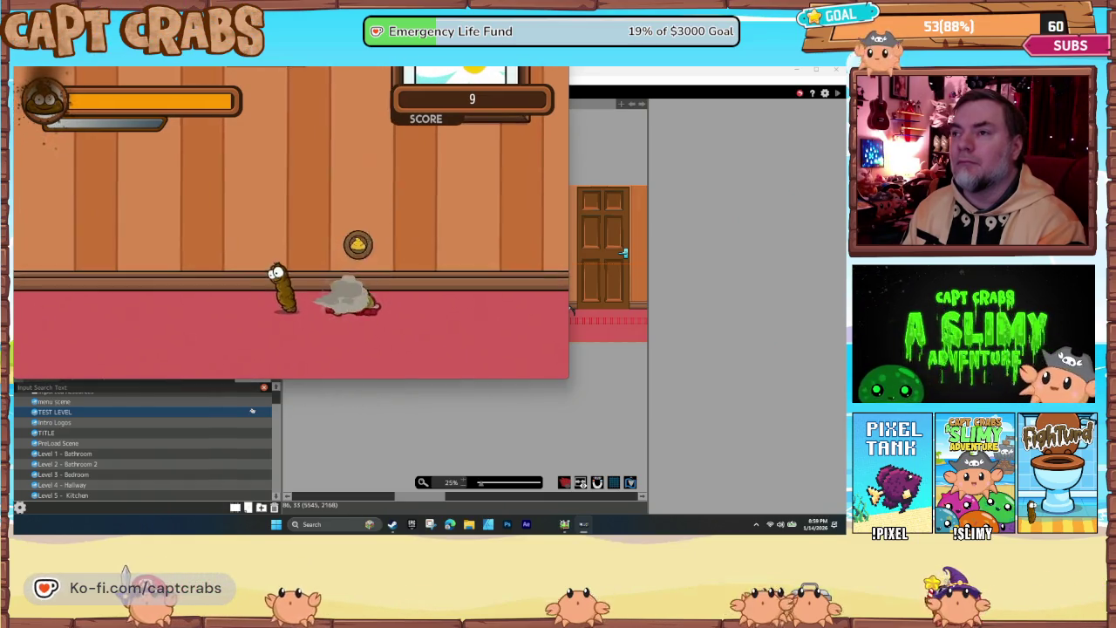
key(Right)
key(Up)
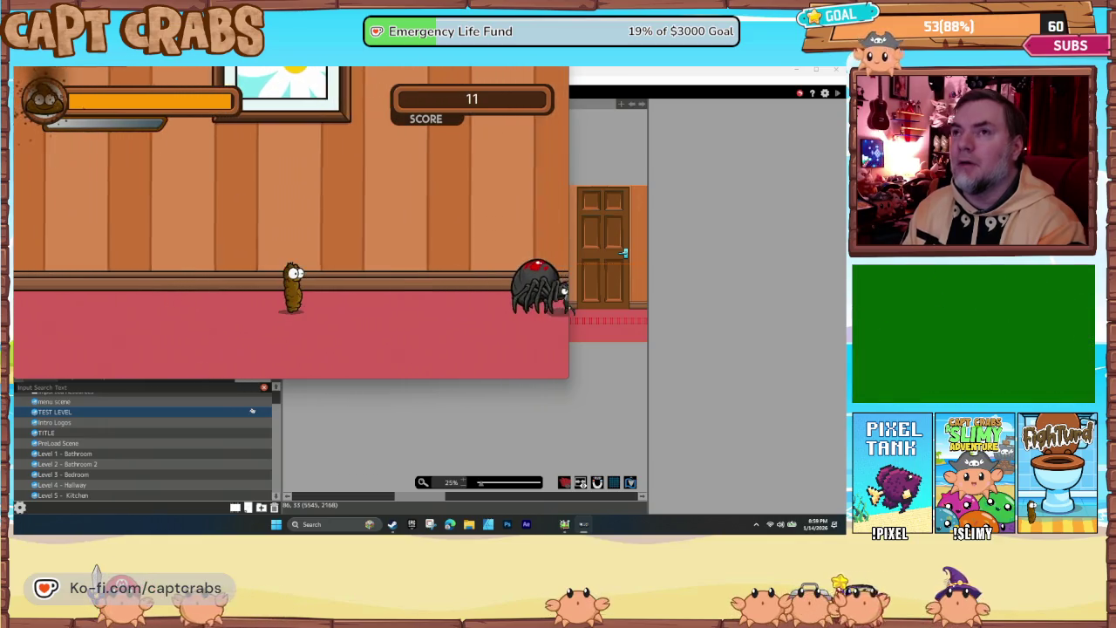
Pause the game and choose Exit Game to return to the editor
key(Escape)
key(Down)
key(Down)
key(Down)
key(Return)
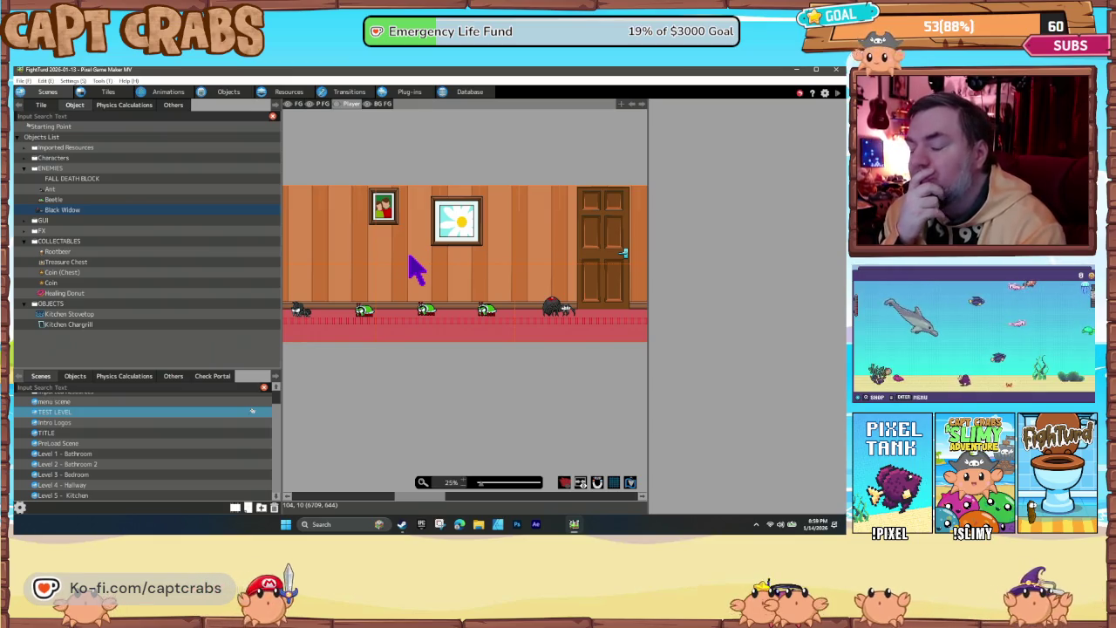
Review the blue attack state's Attack Settings, which target the Enemy Group
click(223, 93)
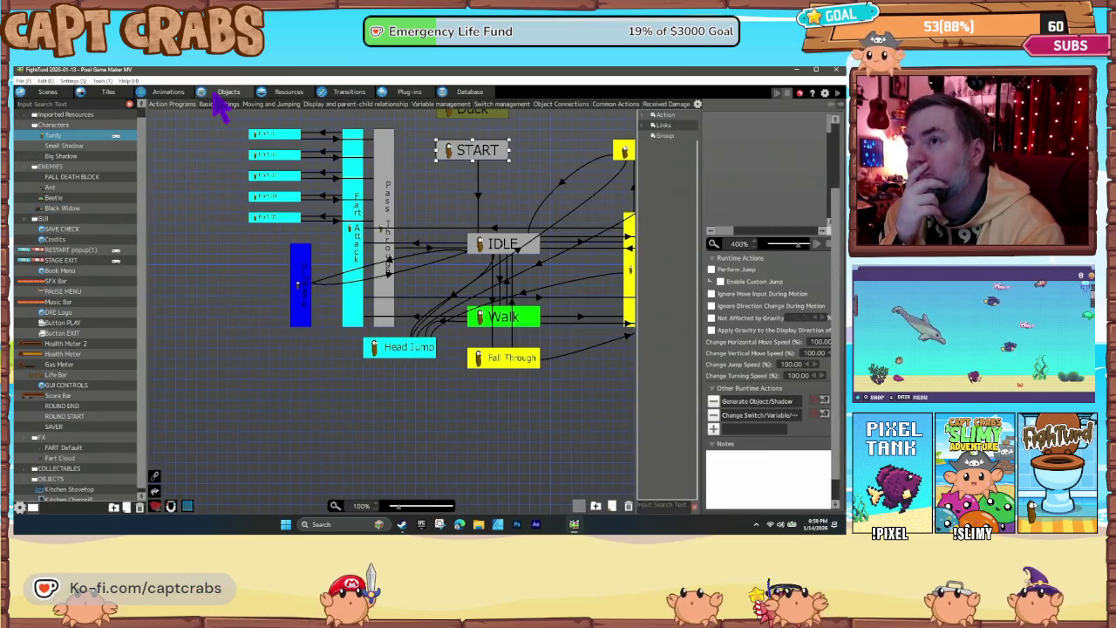
click(302, 296)
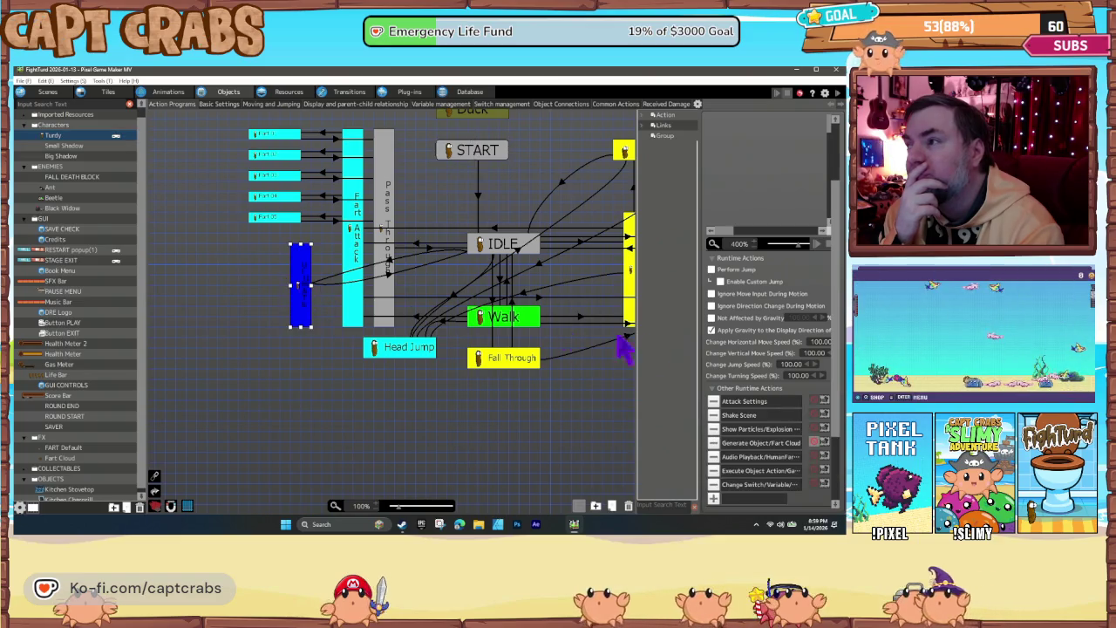
double_click(742, 405)
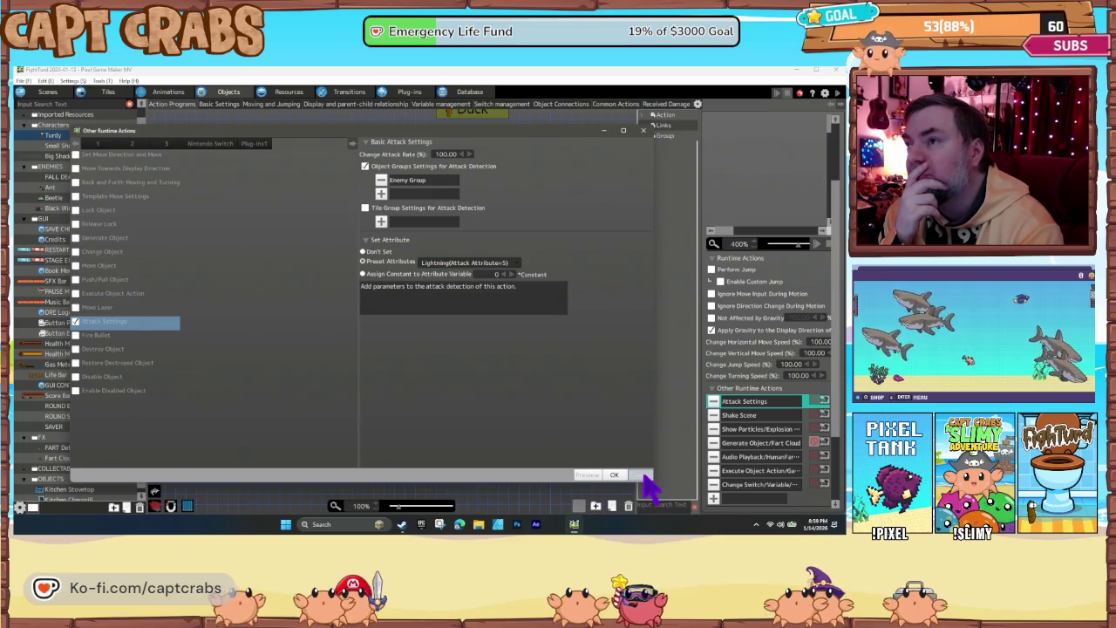
click(642, 476)
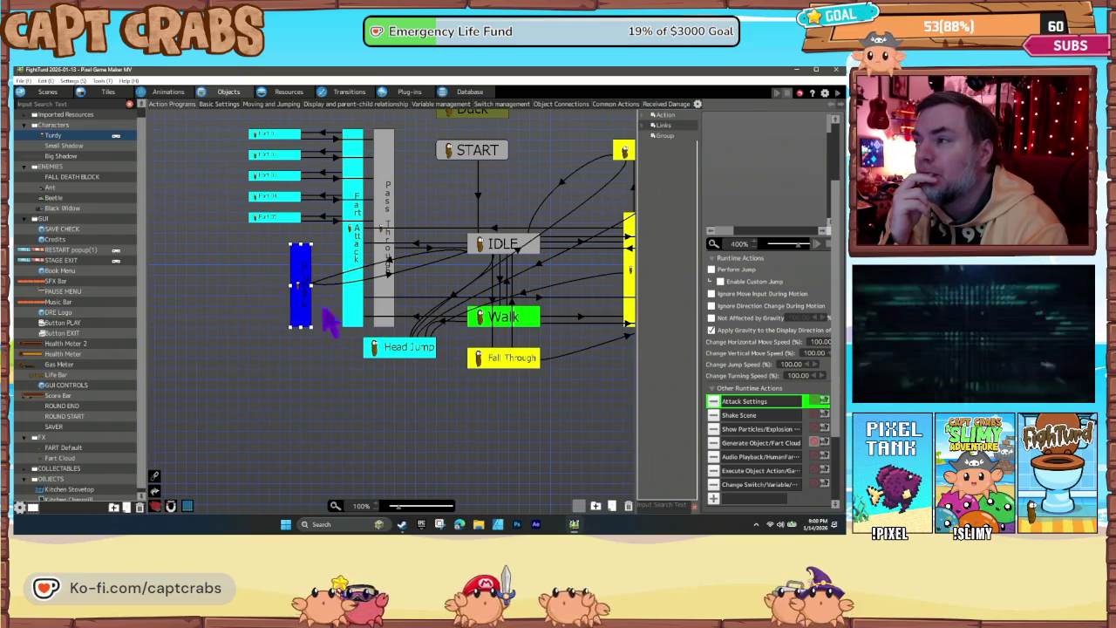
click(746, 430)
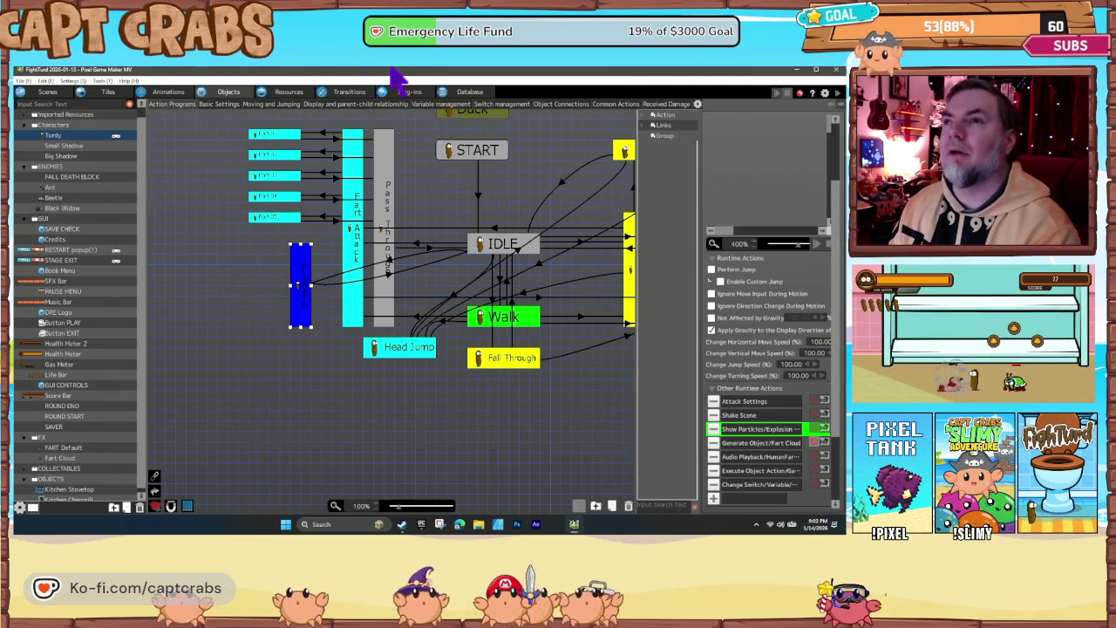
click(283, 94)
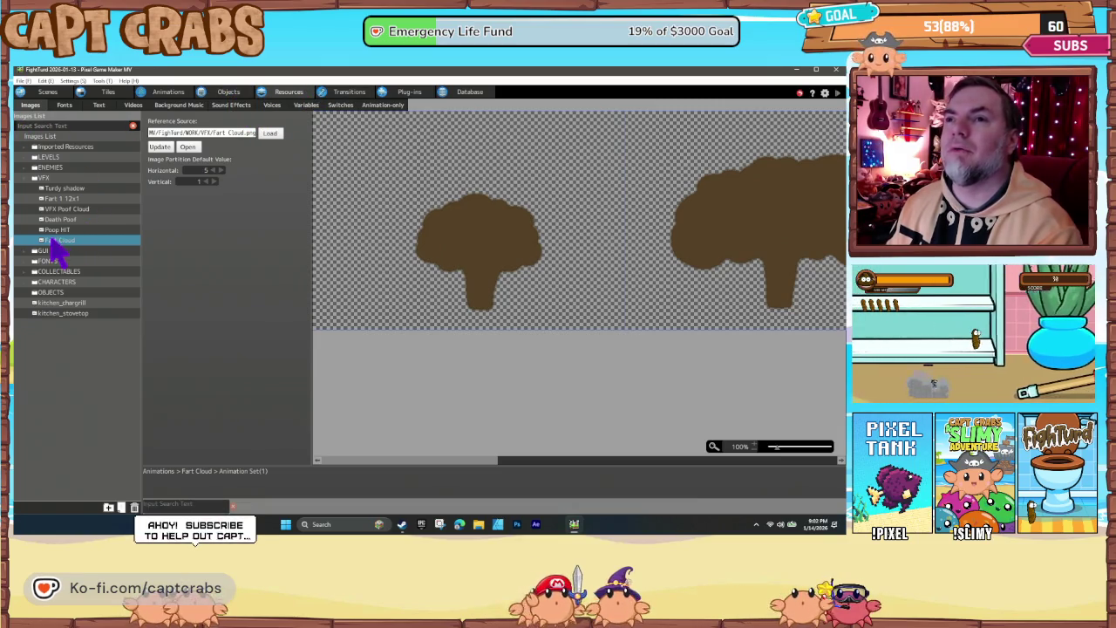
Import Smoke Rings.png into the VFX images and divide it 4 by 4
click(49, 179)
right_click(54, 181)
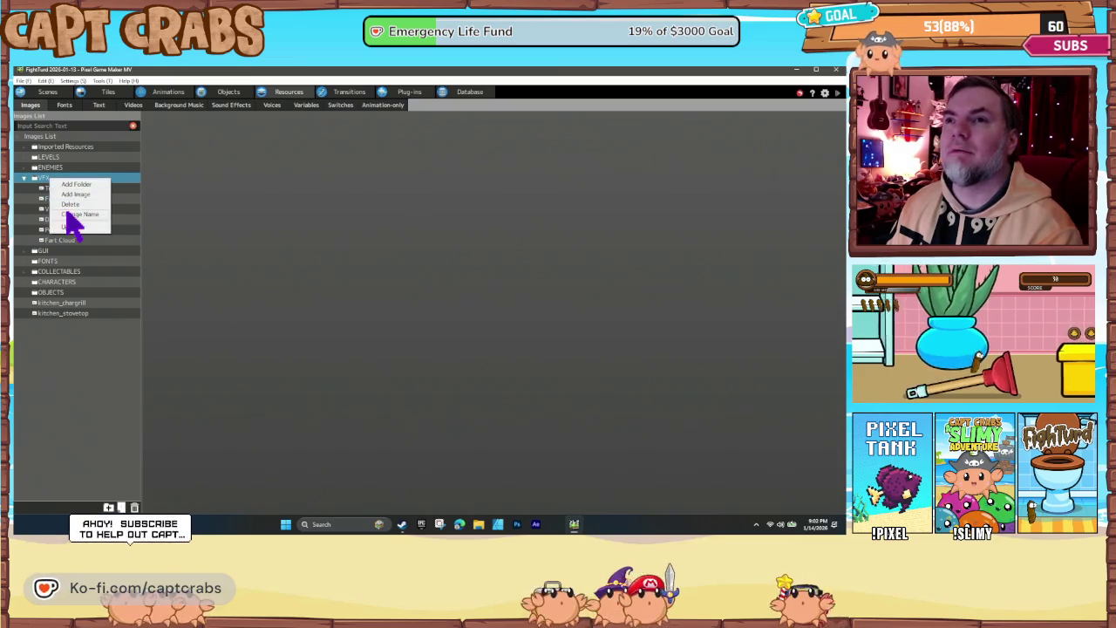
click(74, 209)
double_click(161, 161)
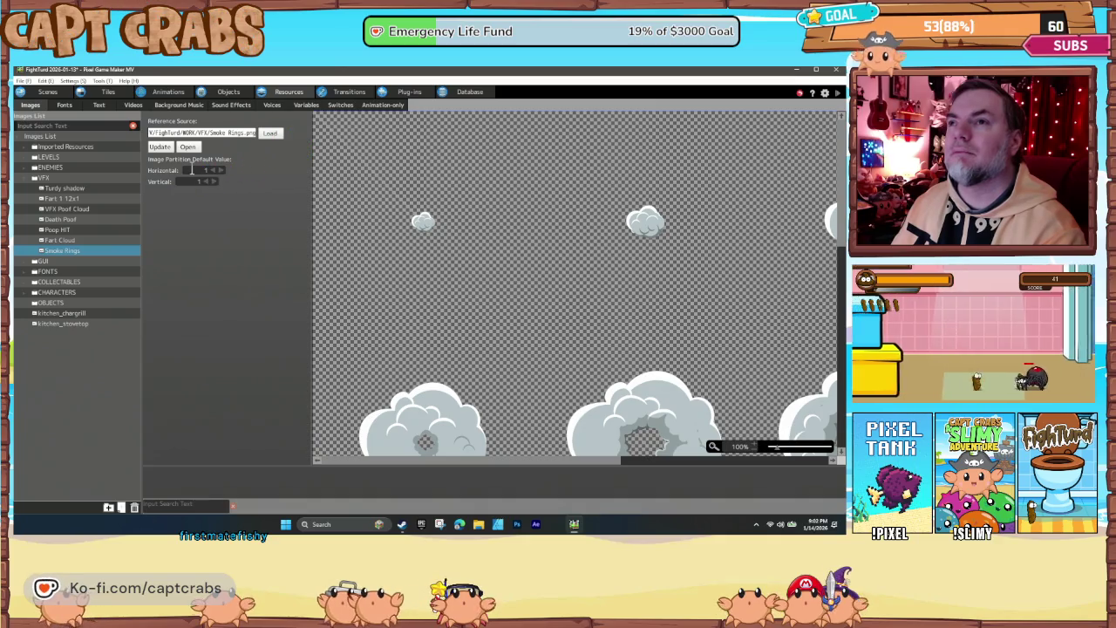
click(218, 172)
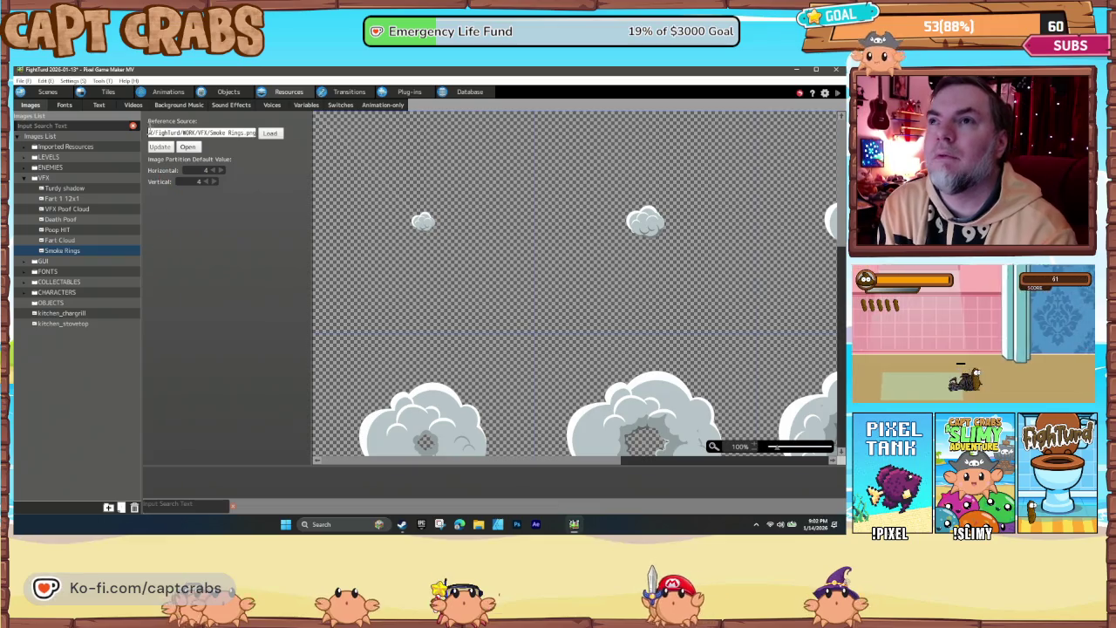
click(174, 93)
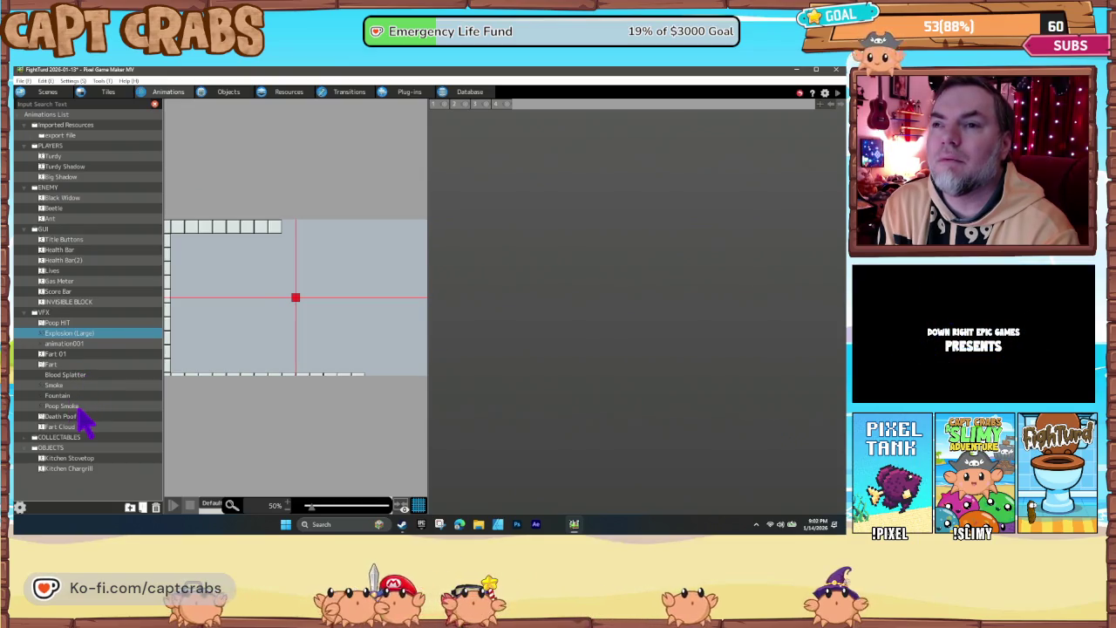
Register the VFX Smoke Rings image as a resource of the Fart Cloud animation
click(78, 427)
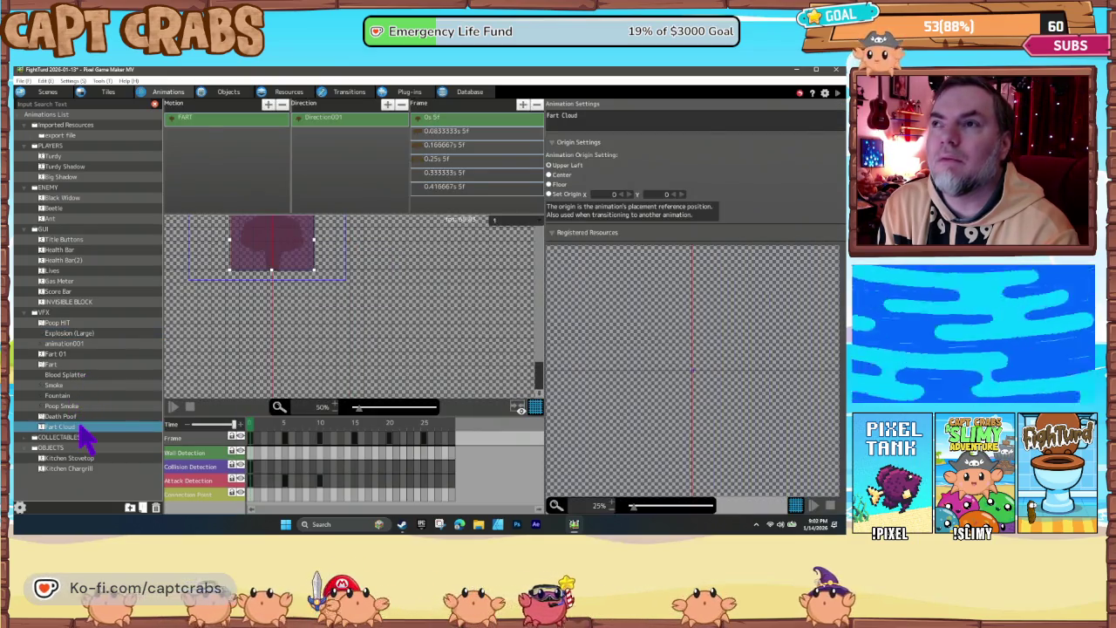
right_click(89, 429)
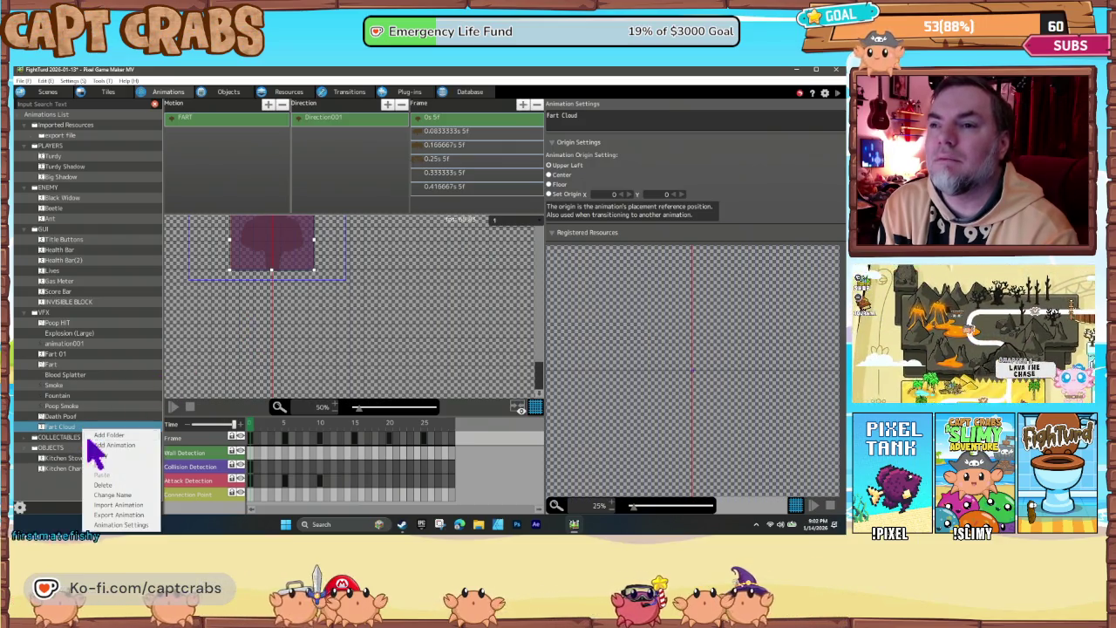
click(122, 524)
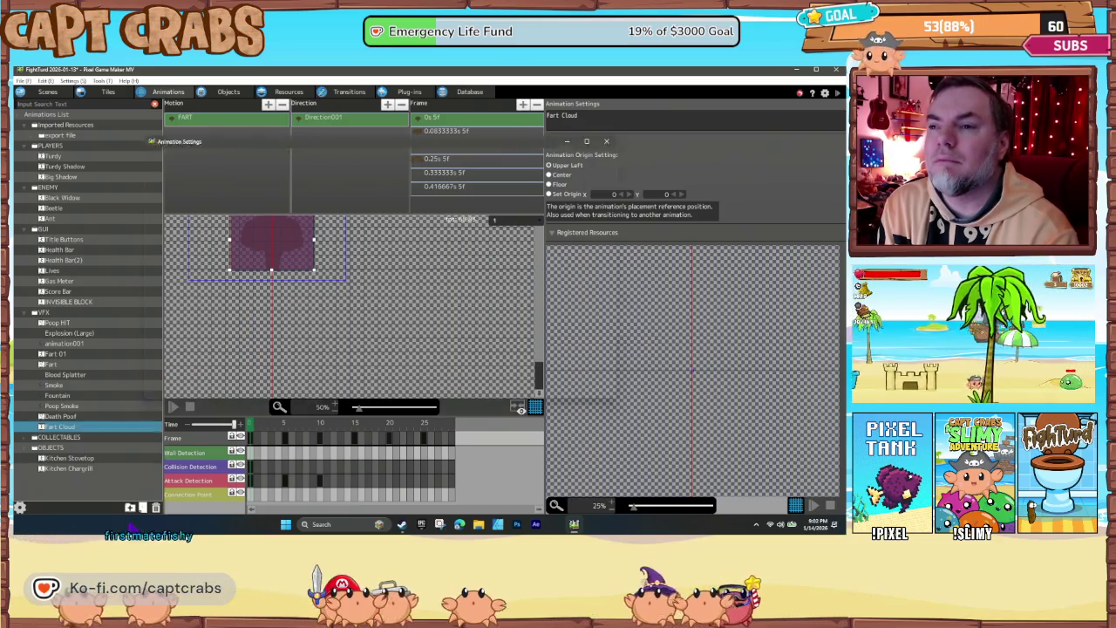
double_click(278, 181)
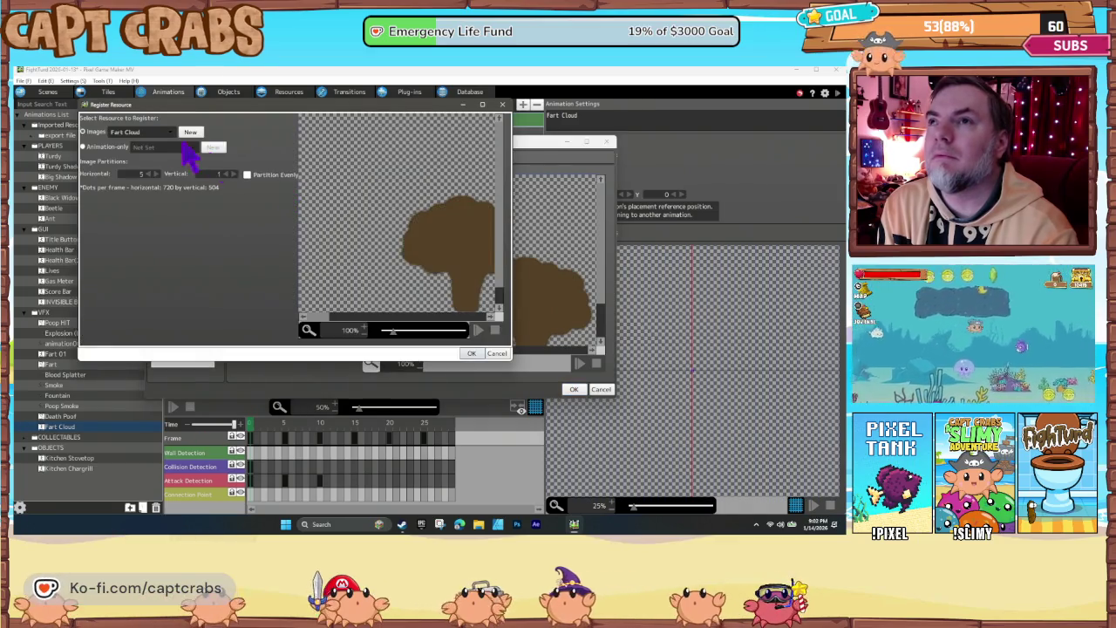
click(150, 132)
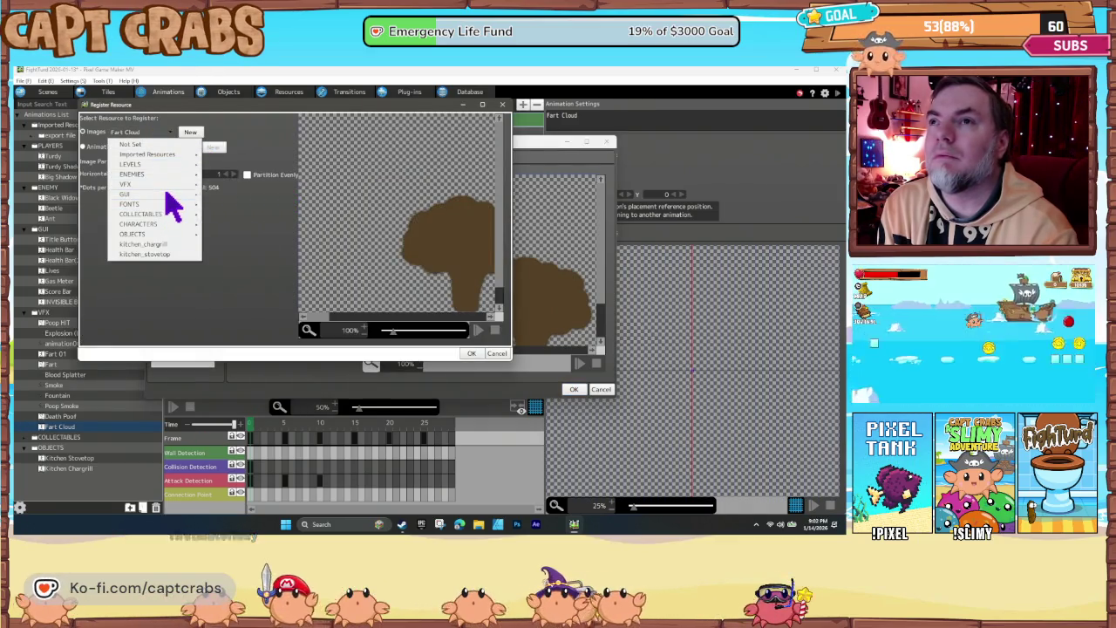
mouse_move(159, 184)
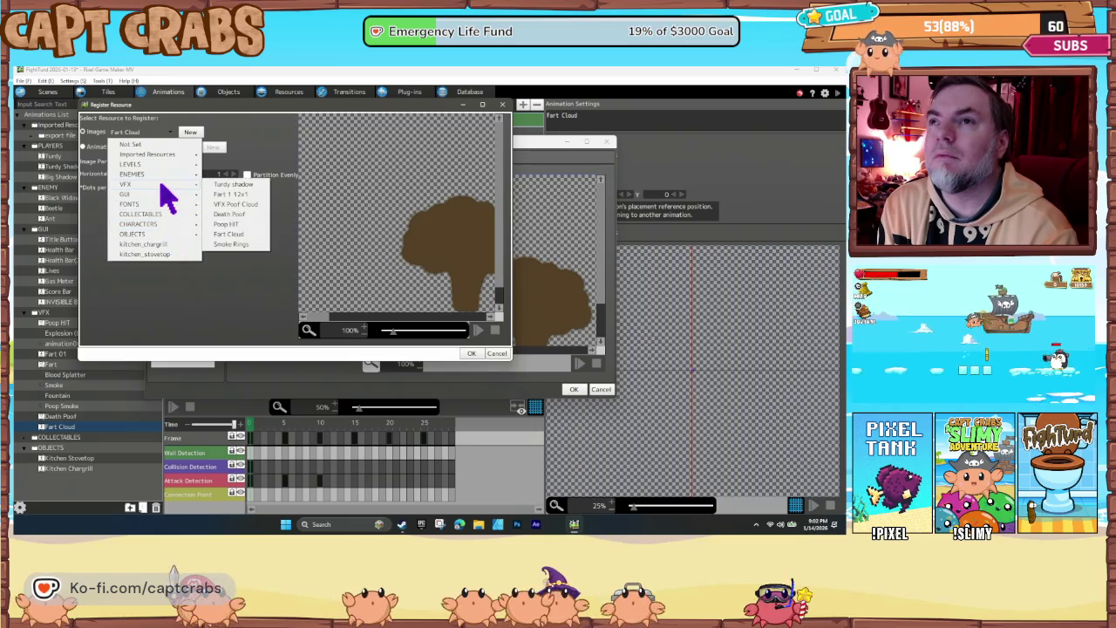
click(231, 244)
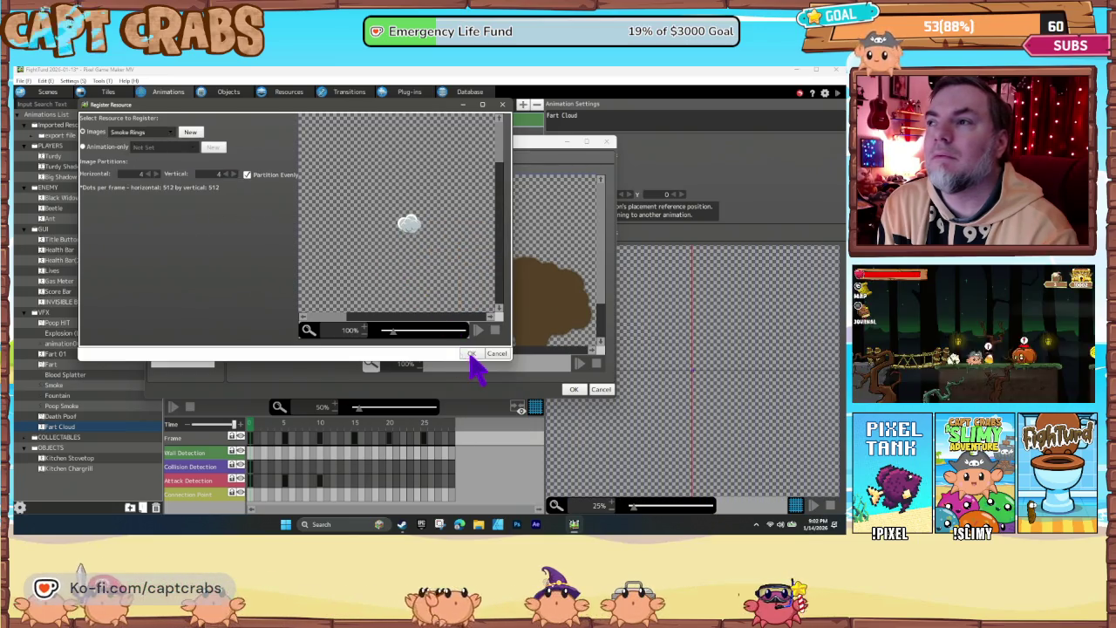
click(471, 355)
click(416, 299)
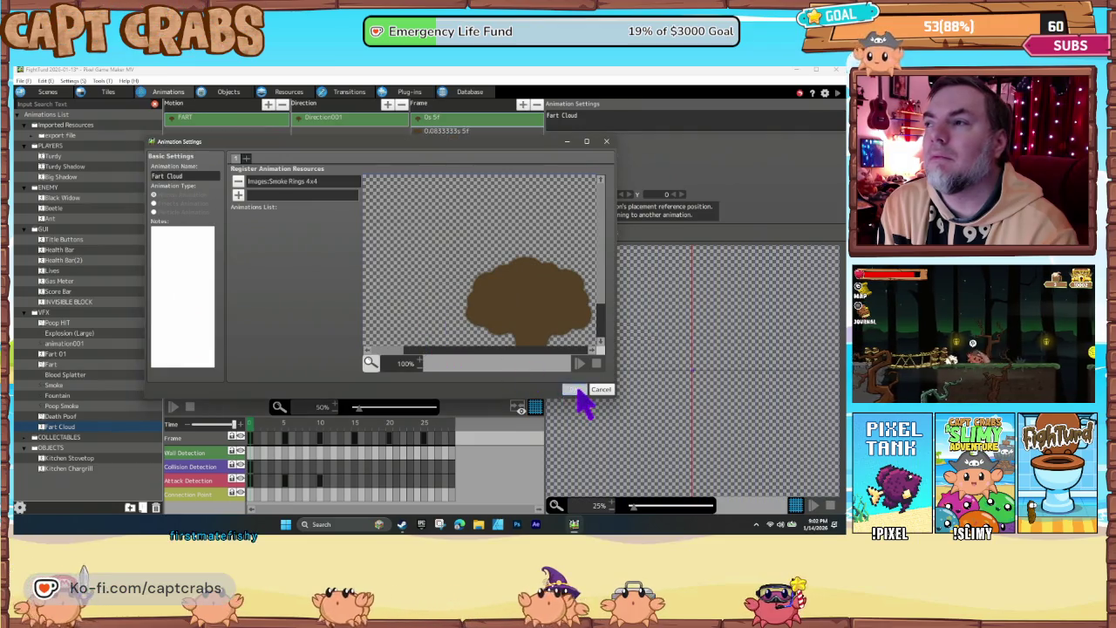
click(575, 389)
Pan the preview and step through the Fart Cloud frames, selecting the first
drag(270, 322, 349, 366)
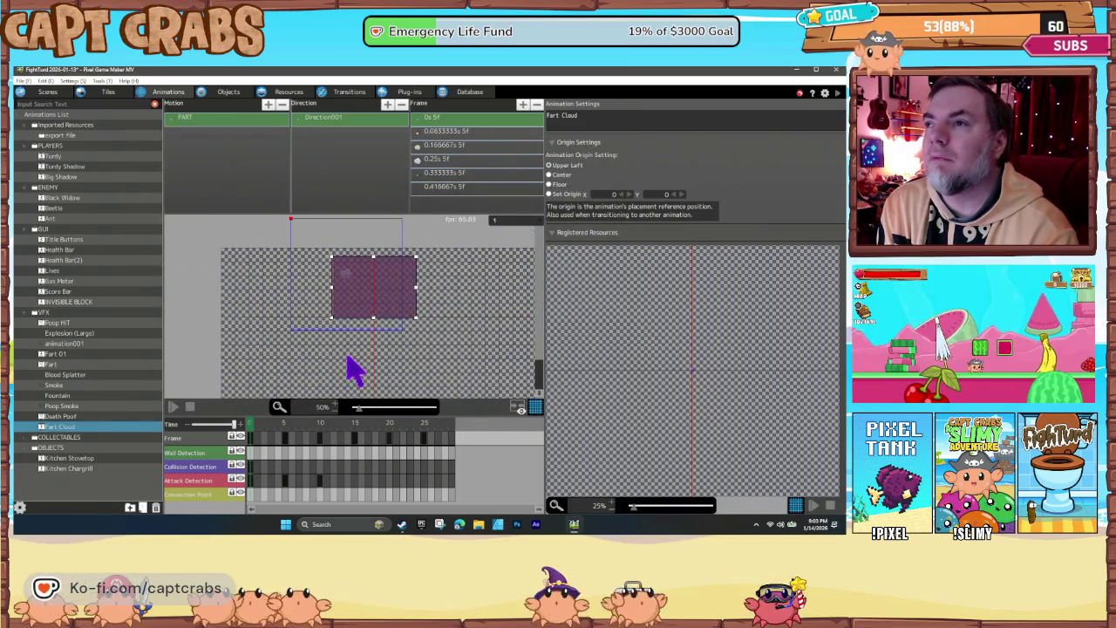
mouse_move(259, 436)
mouse_down()
mouse_move(449, 429)
mouse_move(236, 439)
mouse_up()
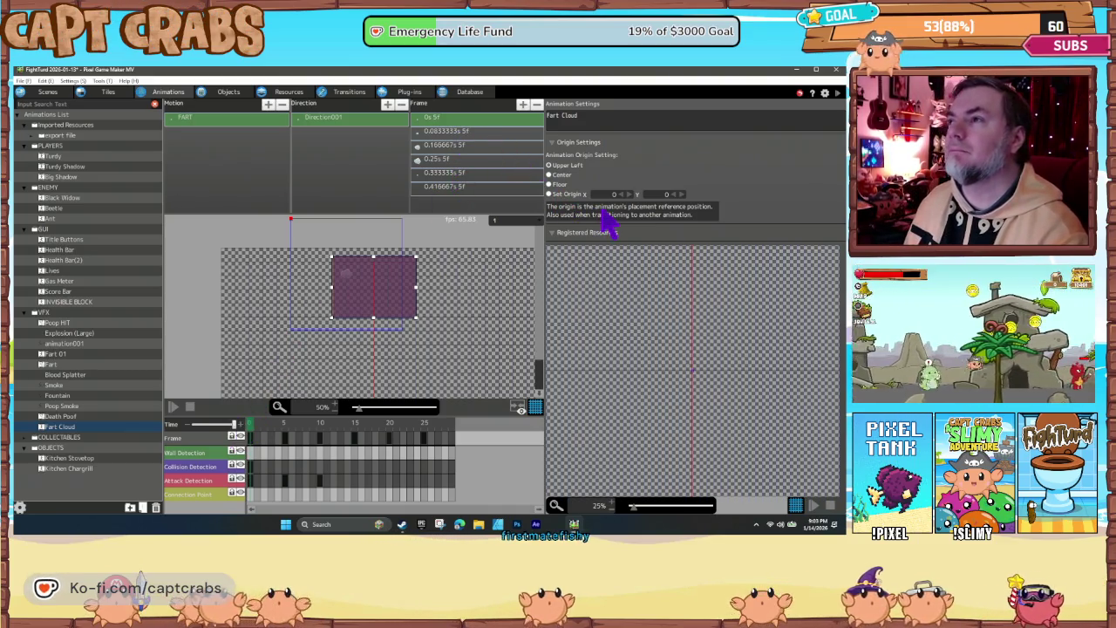
click(473, 118)
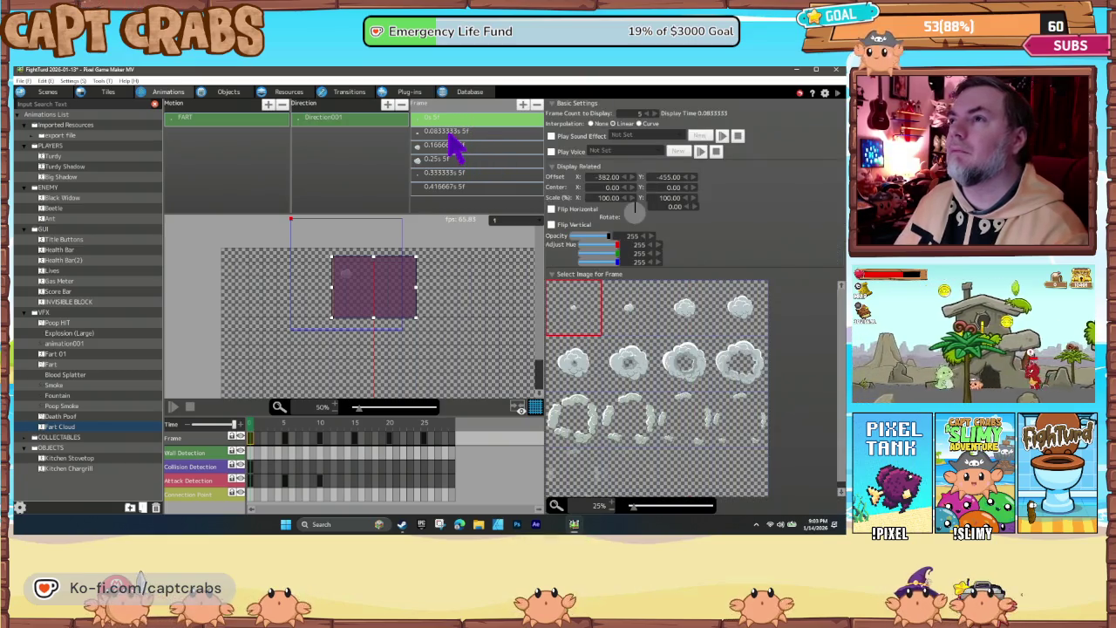
Delete every frame after the first, leaving Fart Cloud with a single frame
key(Down)
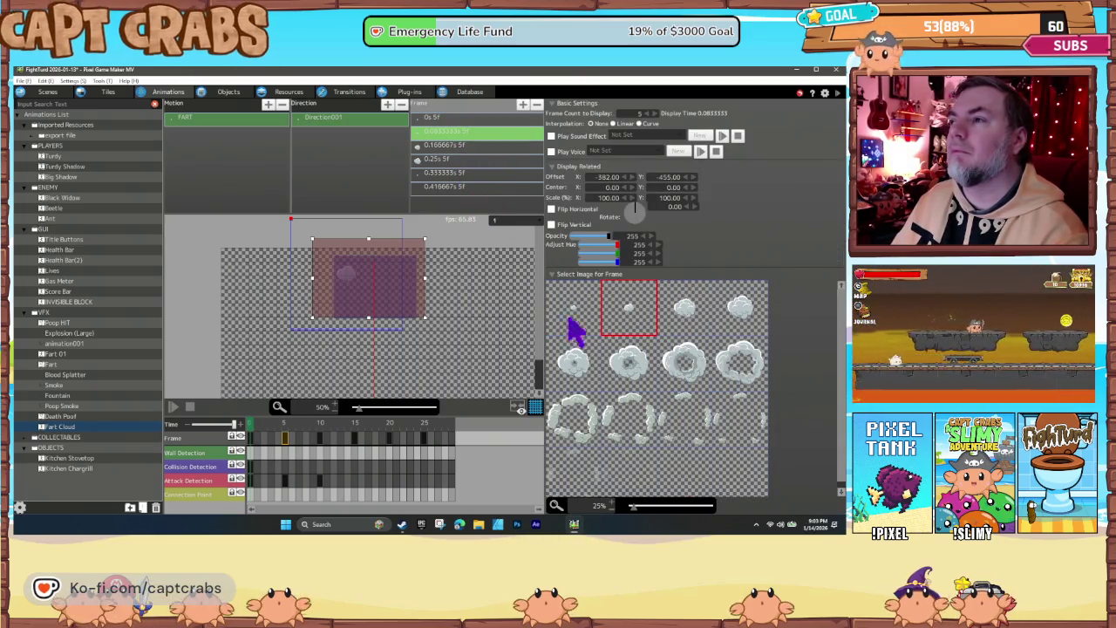
shift+click(476, 186)
key(Delete)
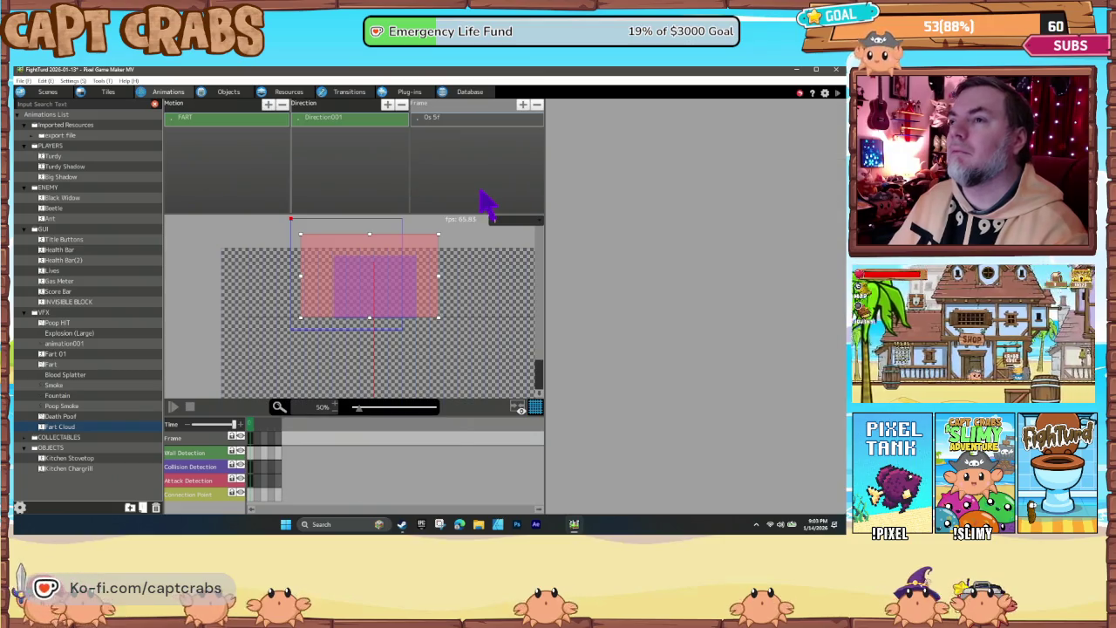
click(460, 122)
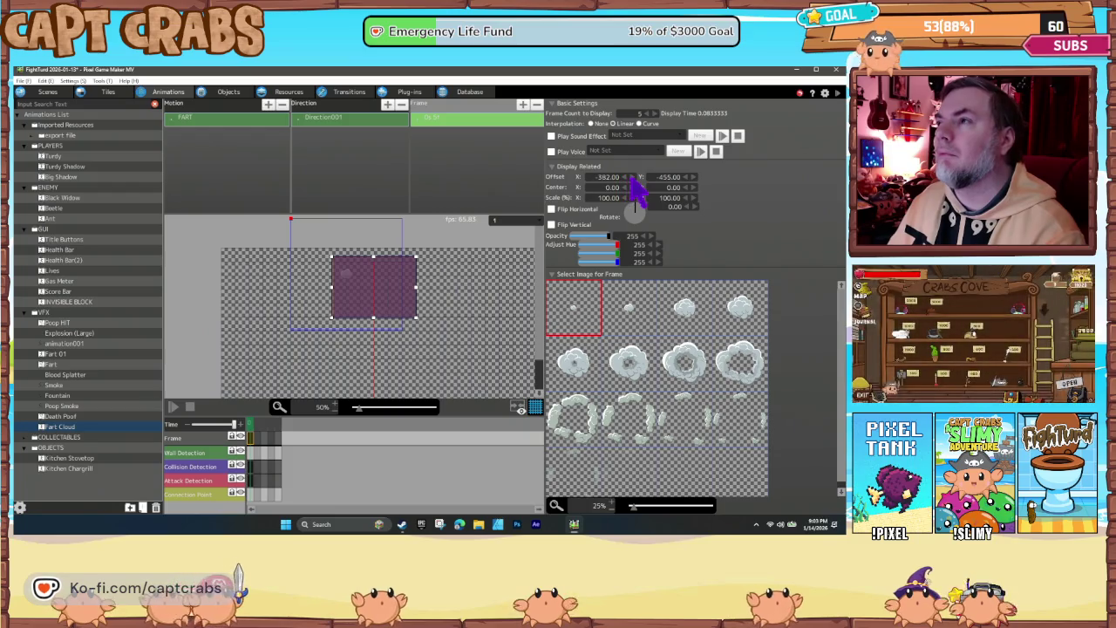
Set the remaining frame's offset to X -258, Y -261
scroll(632, 174, up, 5)
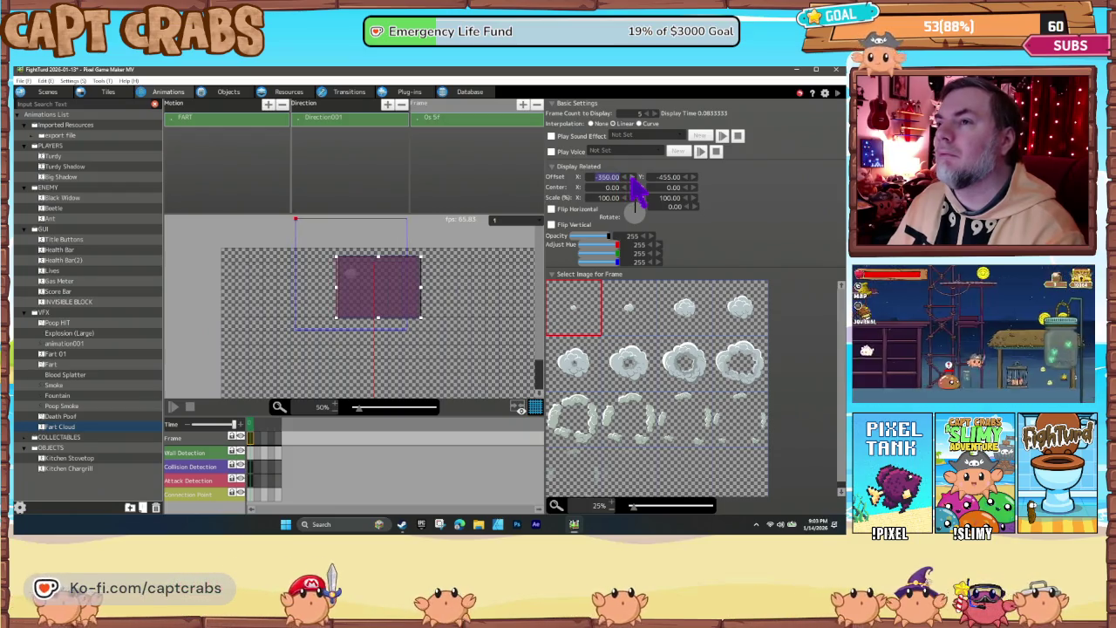
scroll(632, 174, up, 3)
click(633, 176)
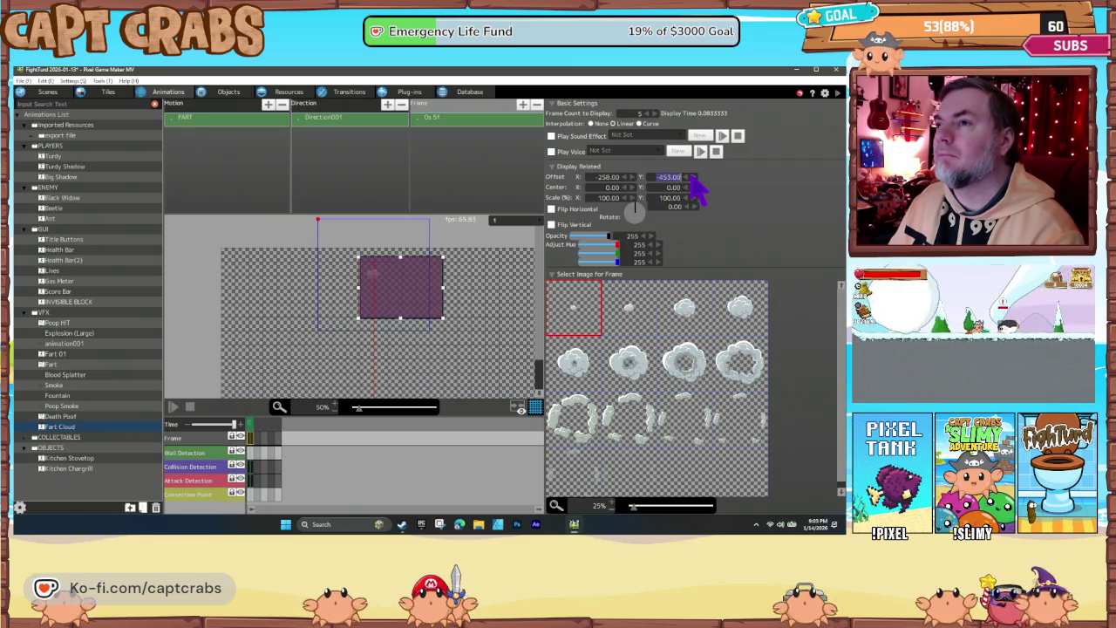
click(690, 177)
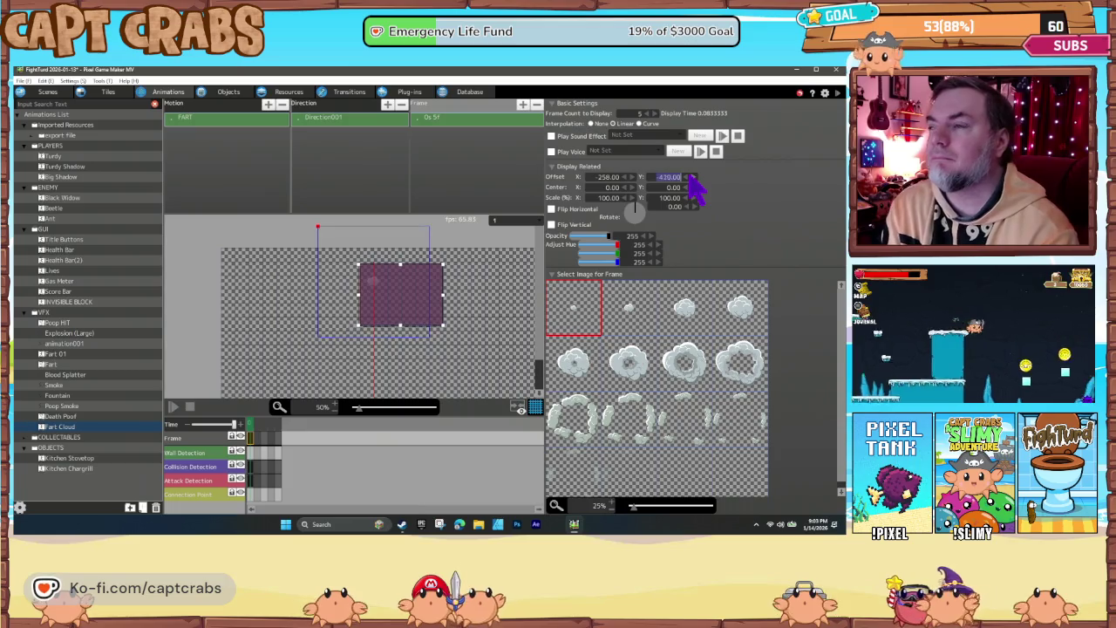
click(689, 177)
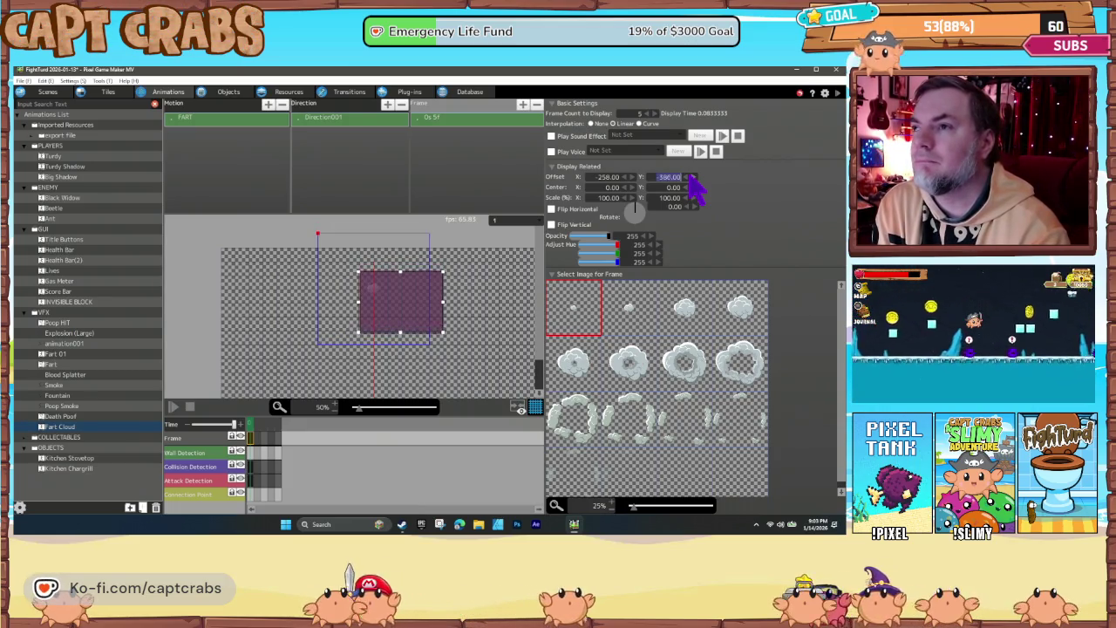
click(689, 177)
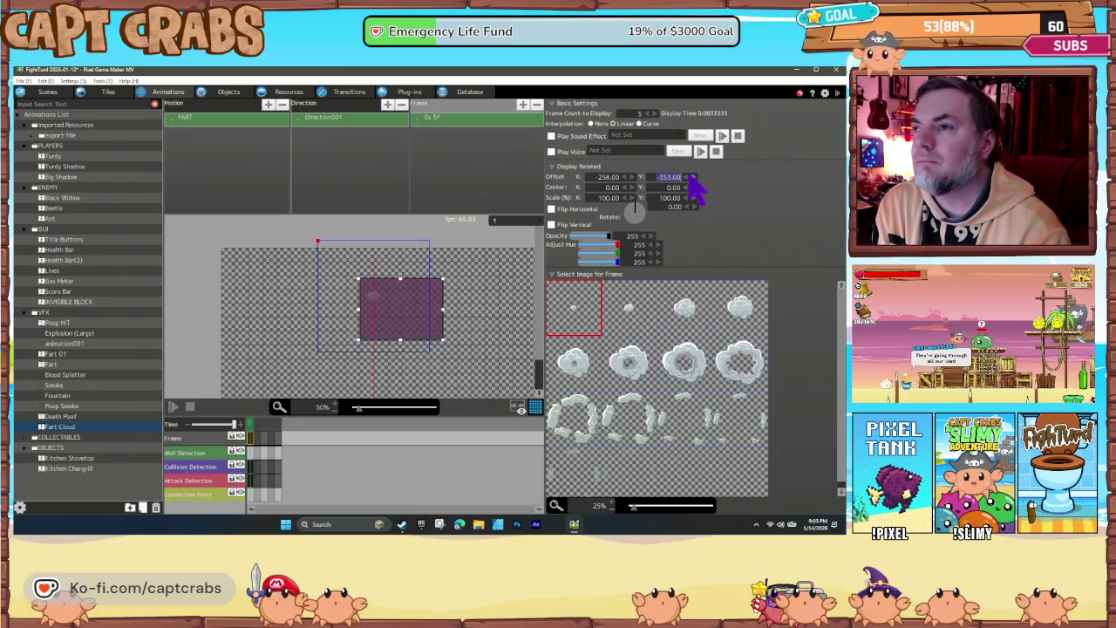
click(690, 177)
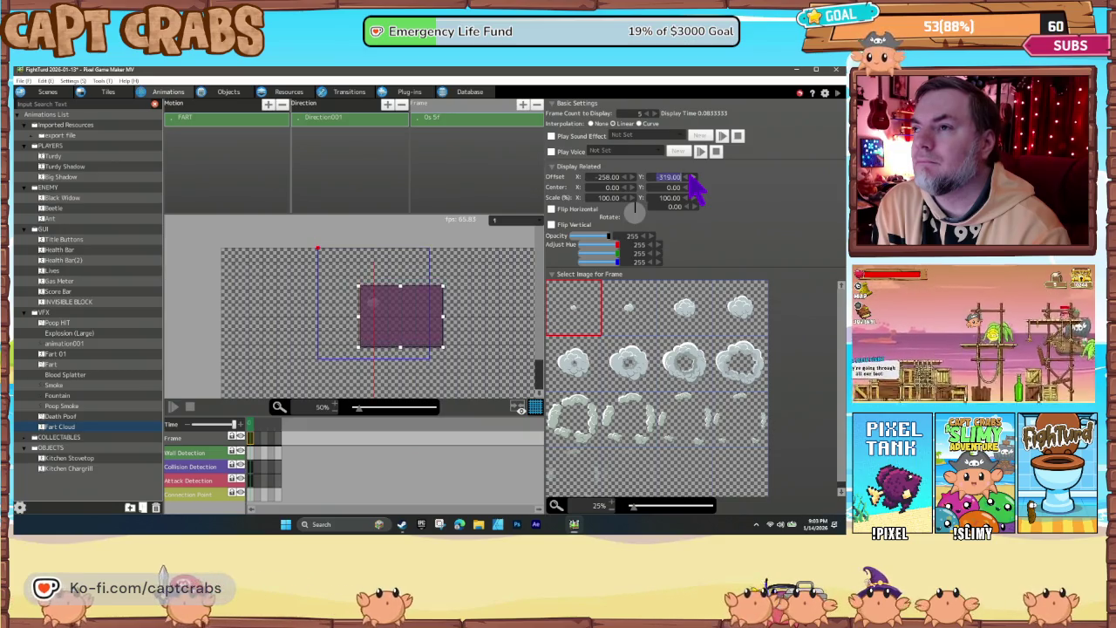
click(689, 177)
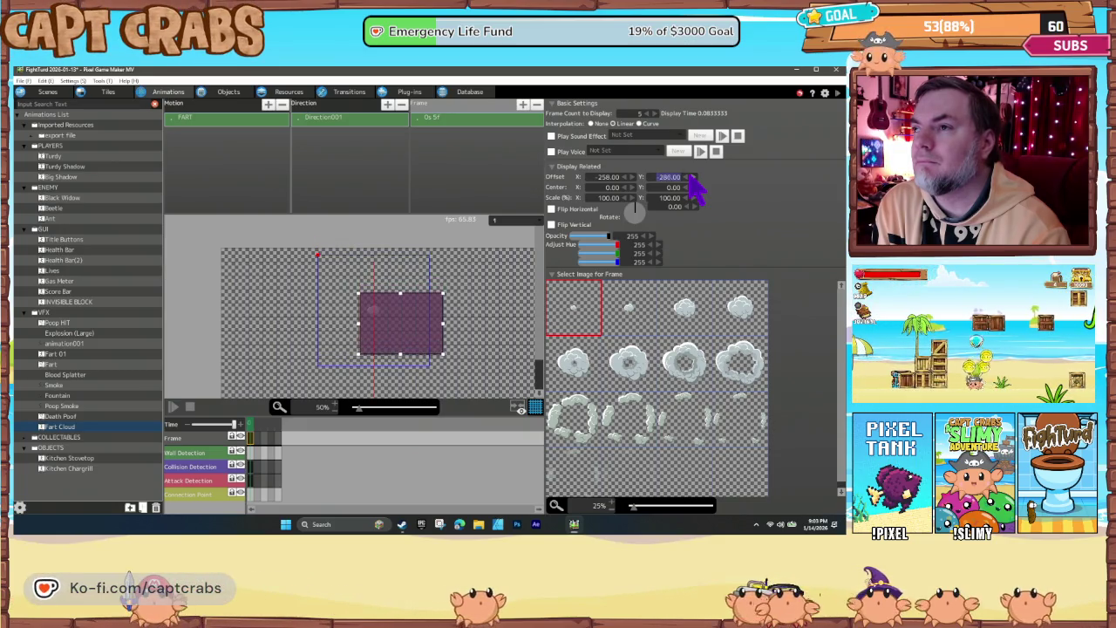
click(689, 177)
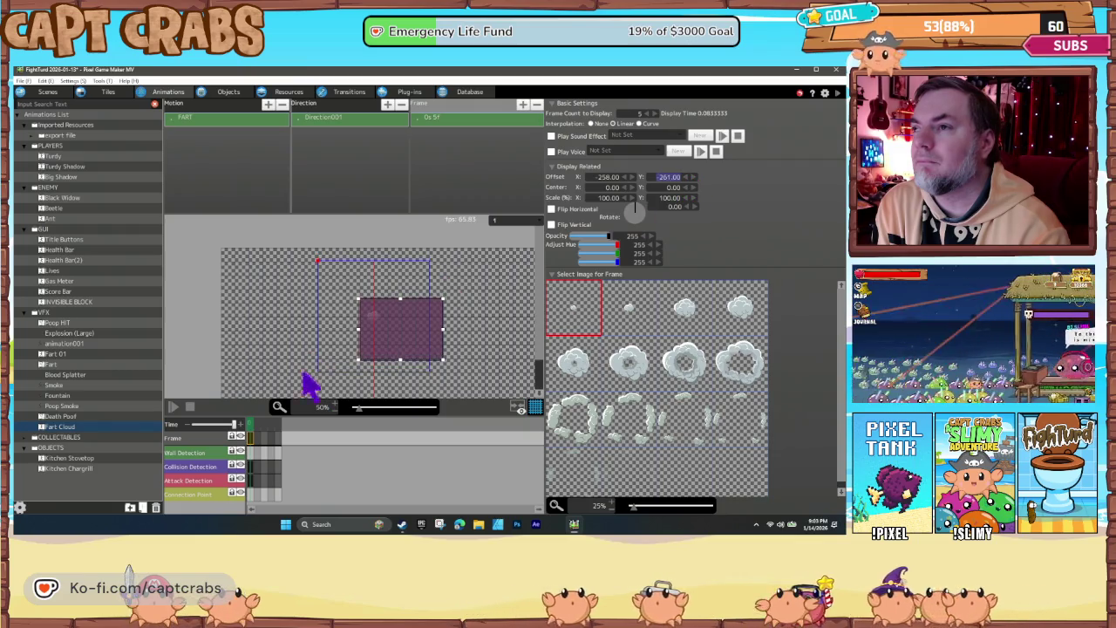
Review the frame's attack and collision detection area settings
click(364, 347)
click(417, 350)
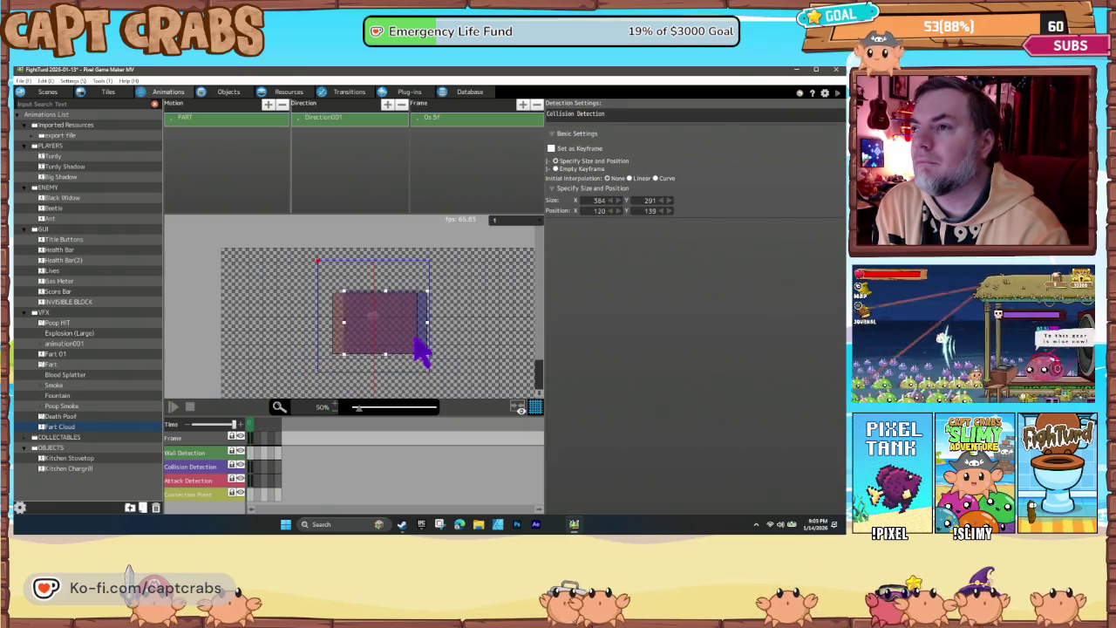
click(462, 122)
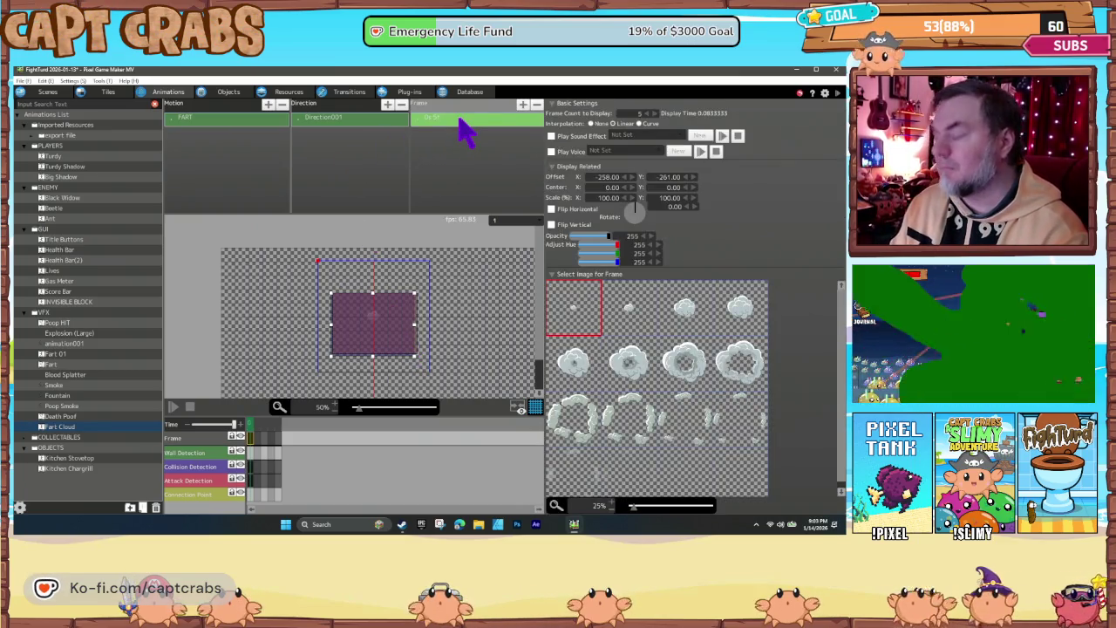
Add frames for the third through twelfth cloud images, then the empty image cell
click(680, 324)
click(740, 319)
click(567, 373)
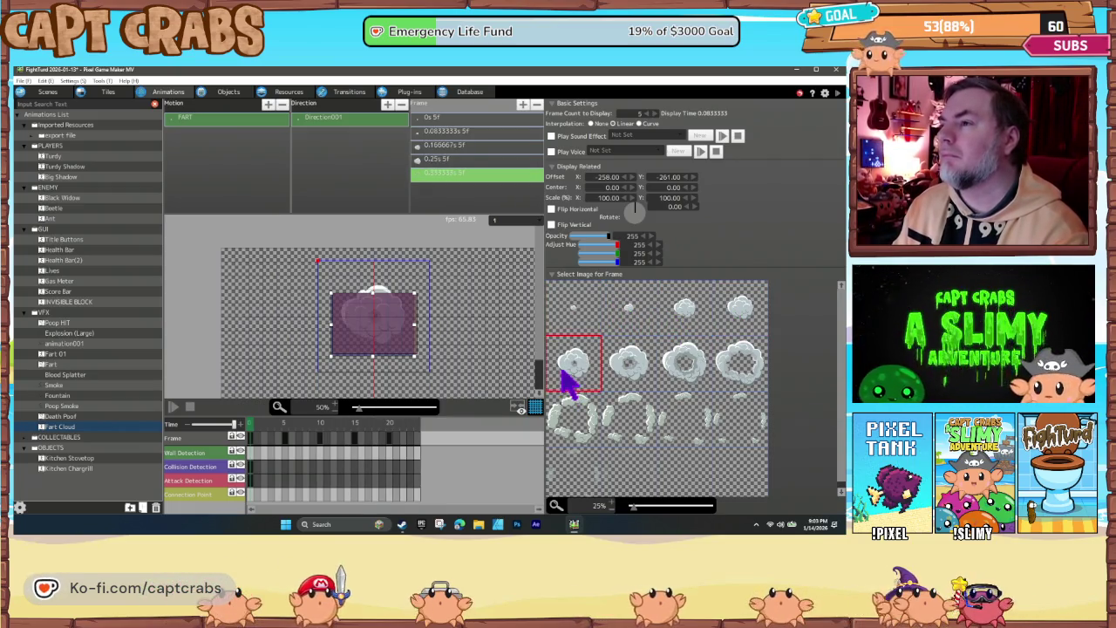
click(636, 378)
click(685, 379)
click(745, 380)
click(585, 424)
click(629, 427)
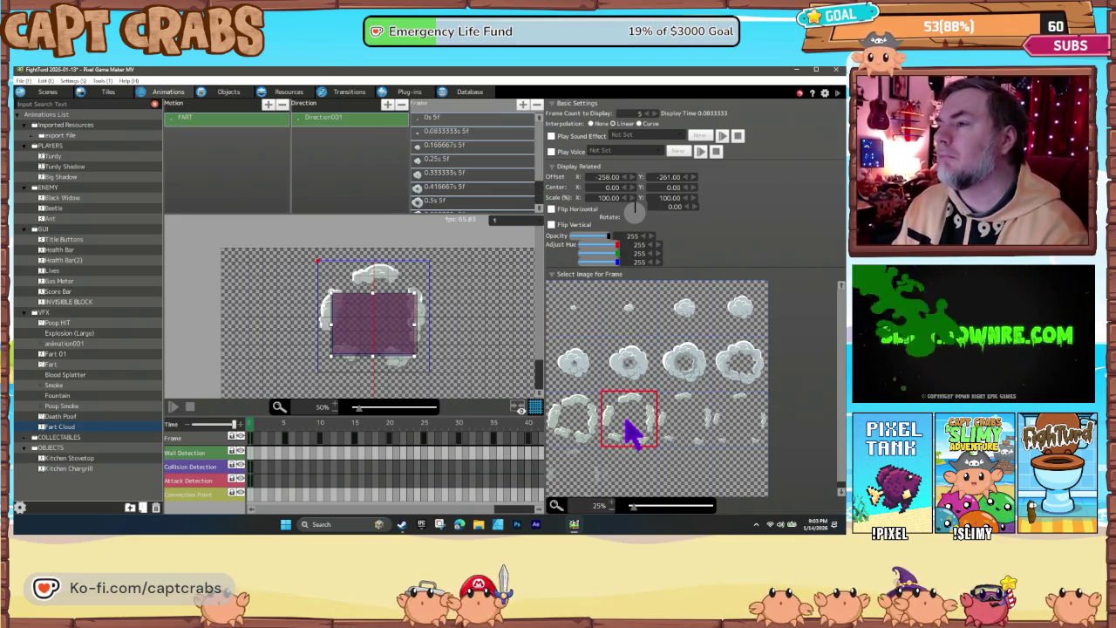
click(688, 426)
click(734, 436)
click(573, 470)
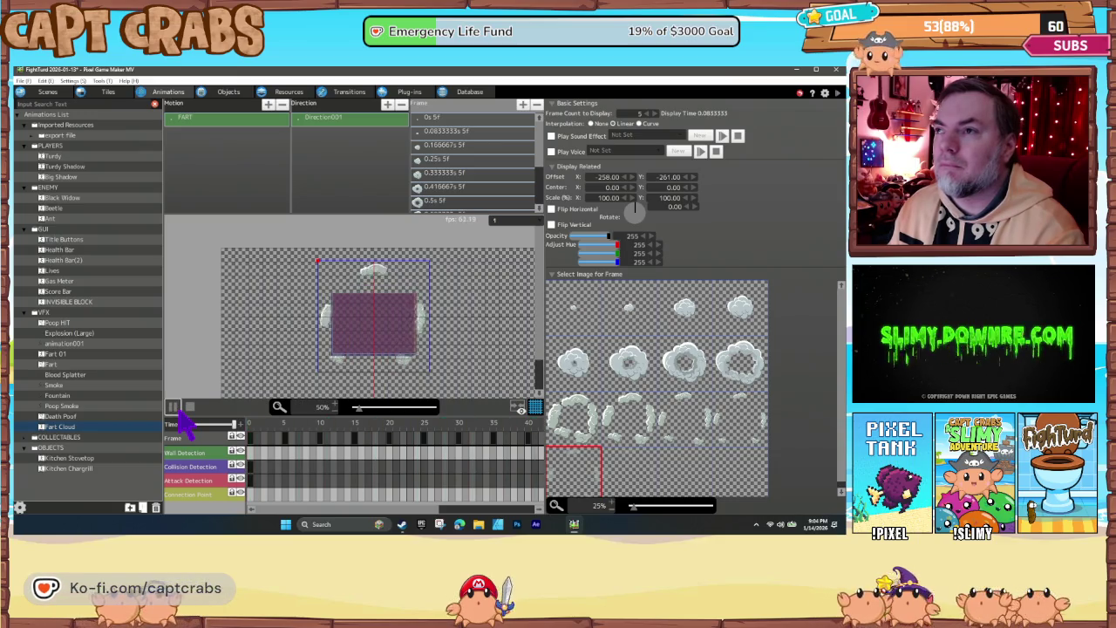
Append a final frame after 1s with opacity 0 and replay the animation
click(175, 408)
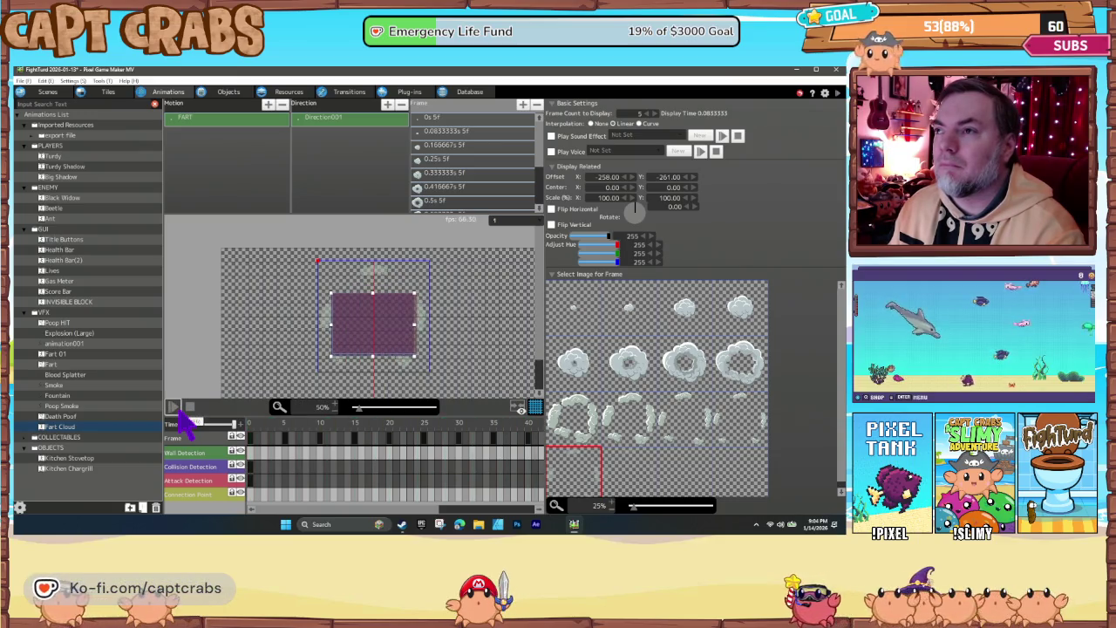
scroll(475, 196, down, 2)
click(468, 205)
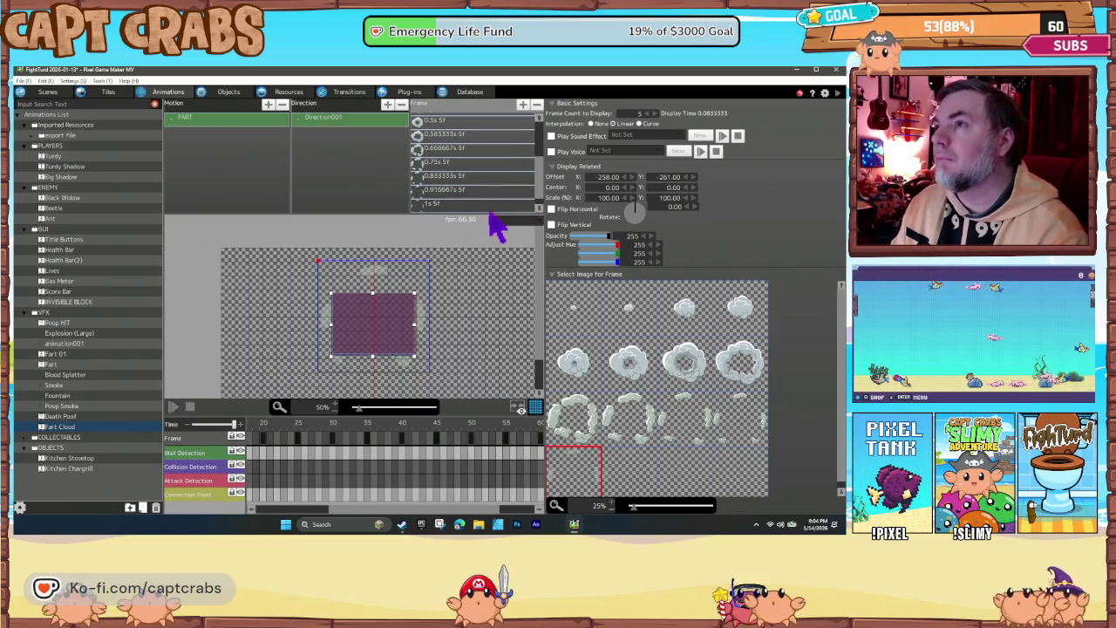
click(473, 211)
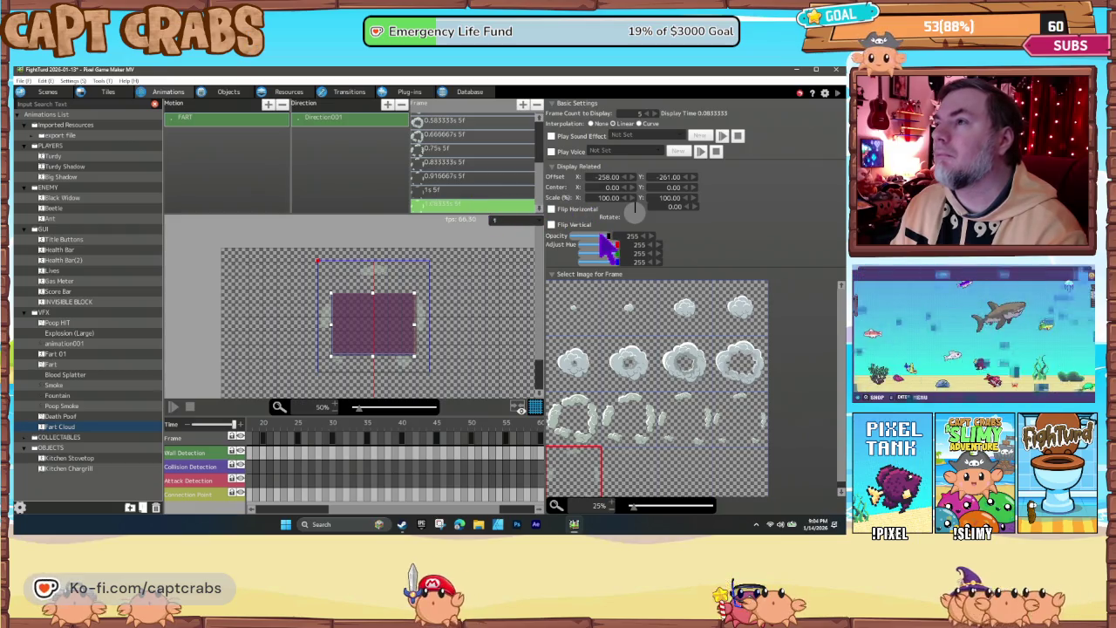
drag(600, 236, 550, 250)
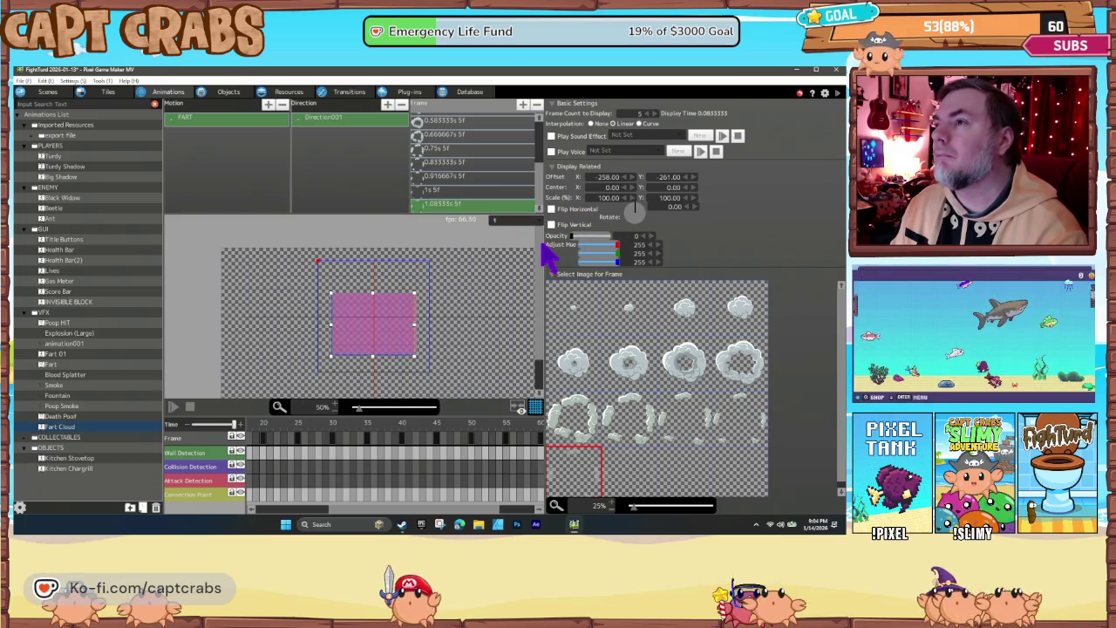
click(173, 407)
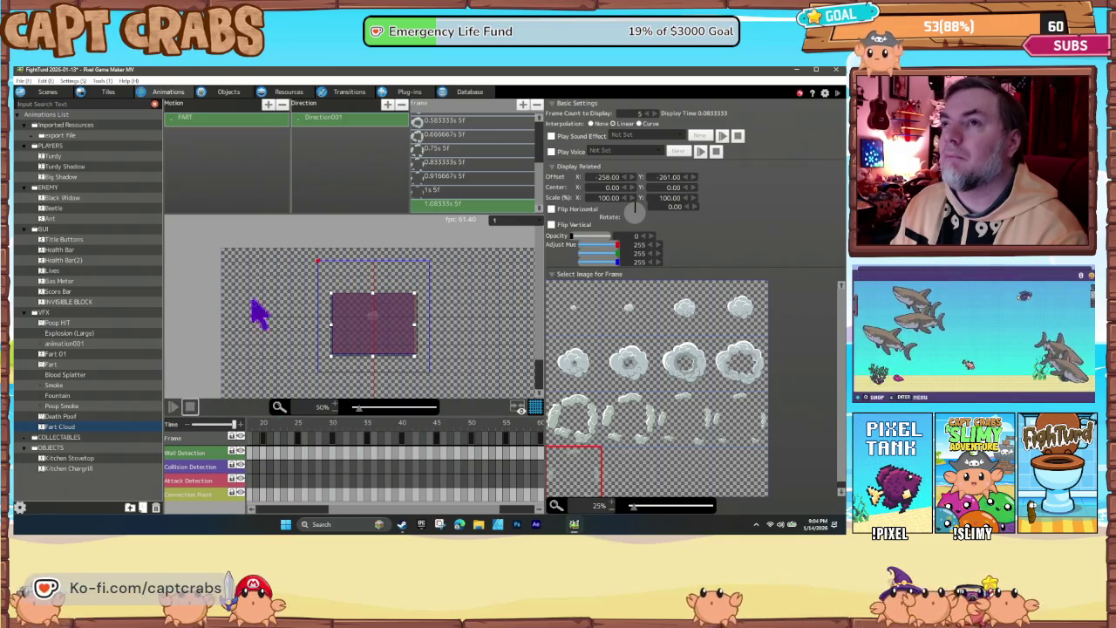
Remove Show Particles/Explosion from Turdy's runtime actions and start a playtest
click(228, 91)
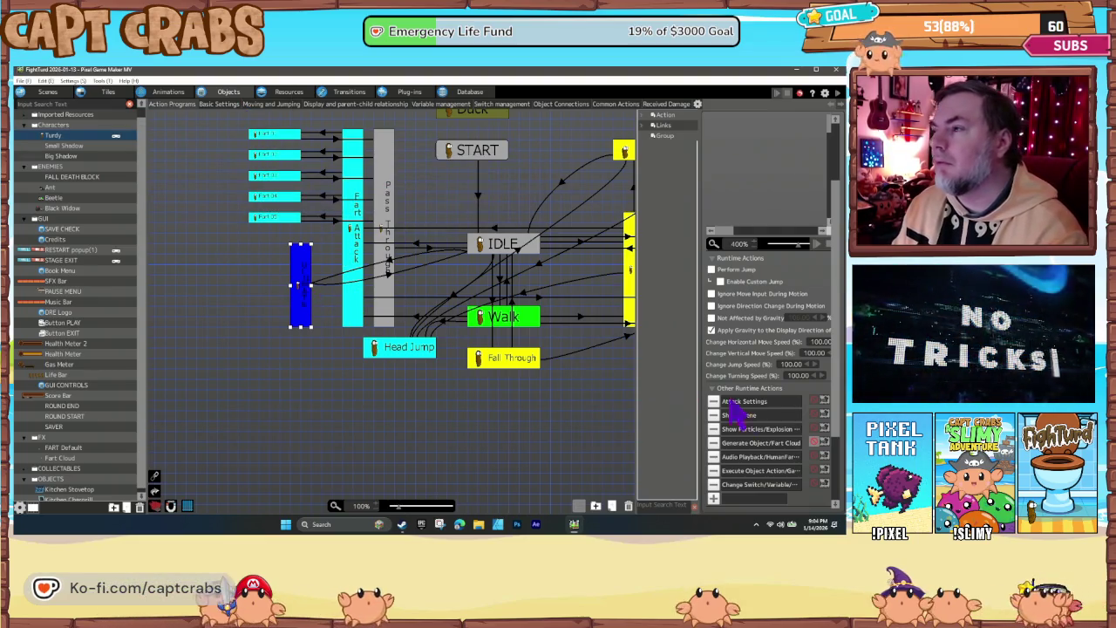
click(714, 429)
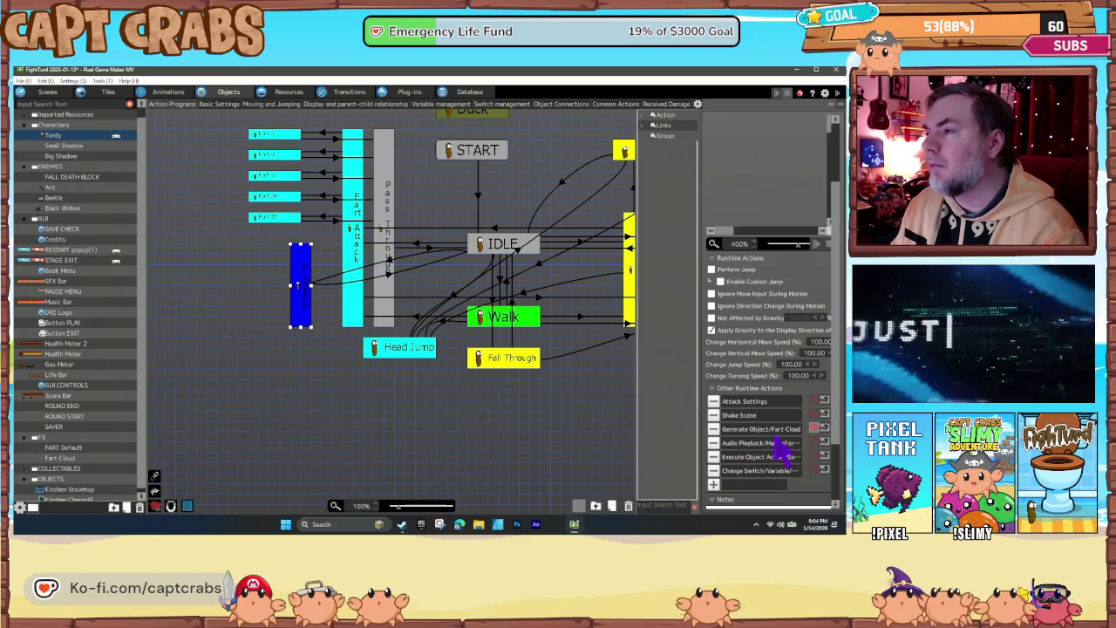
click(531, 445)
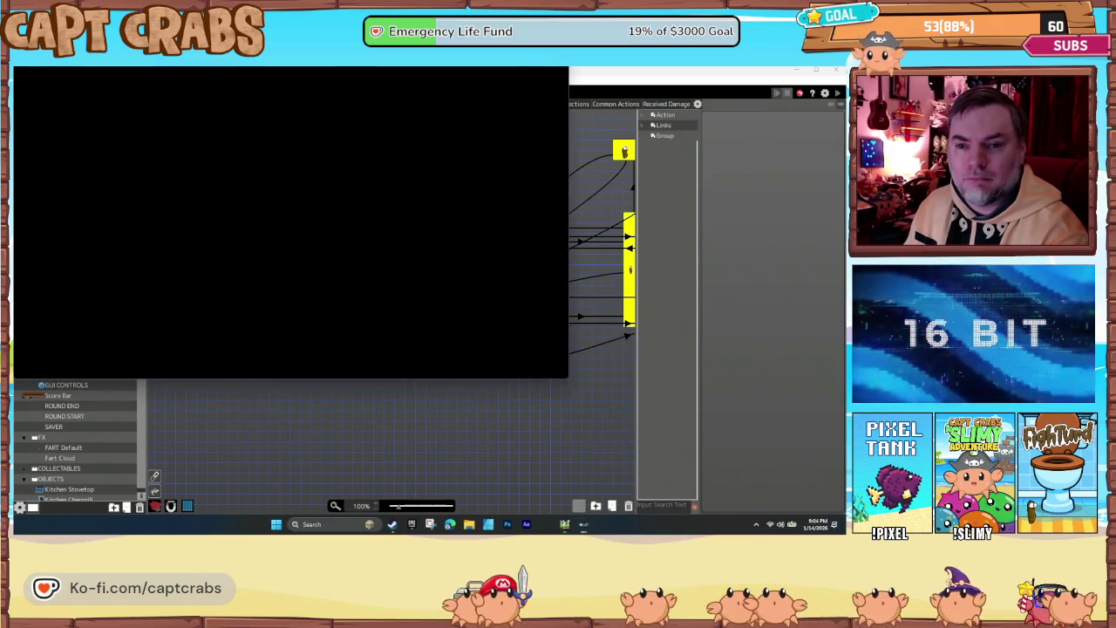
Walk right, fart-jump for a coin, and gas the nearby green enemies
key(Right)
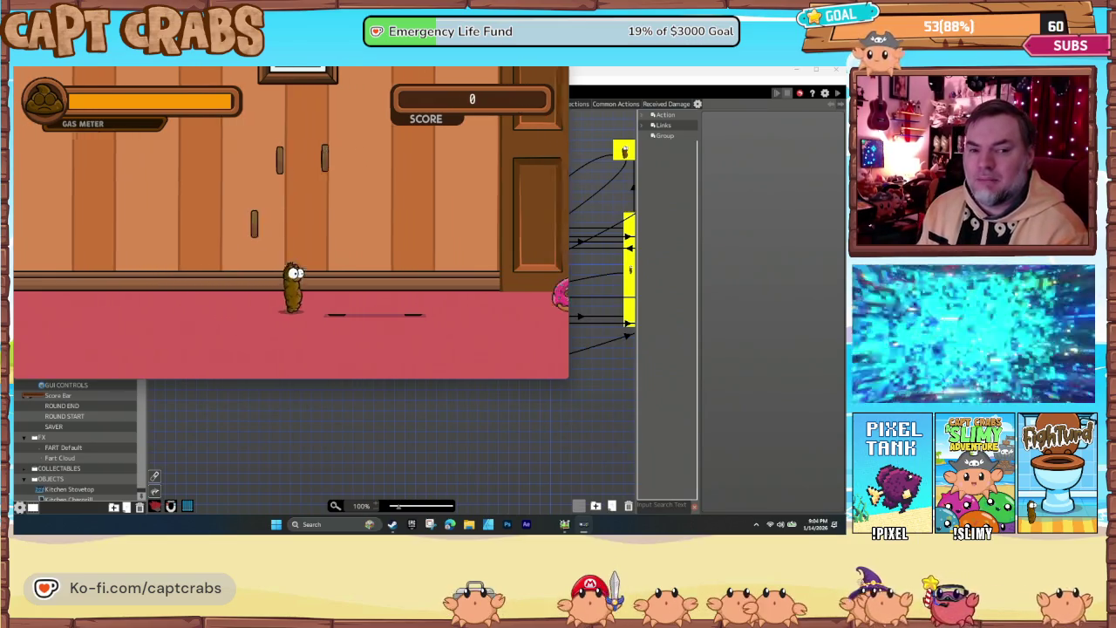
key(space)
key(space)
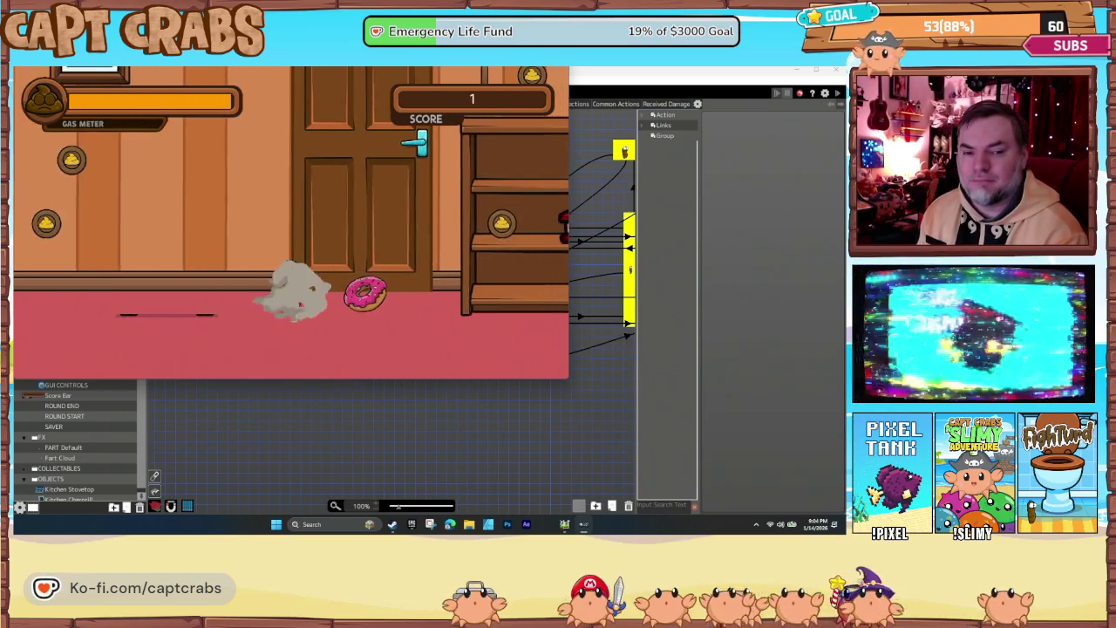
key(Right)
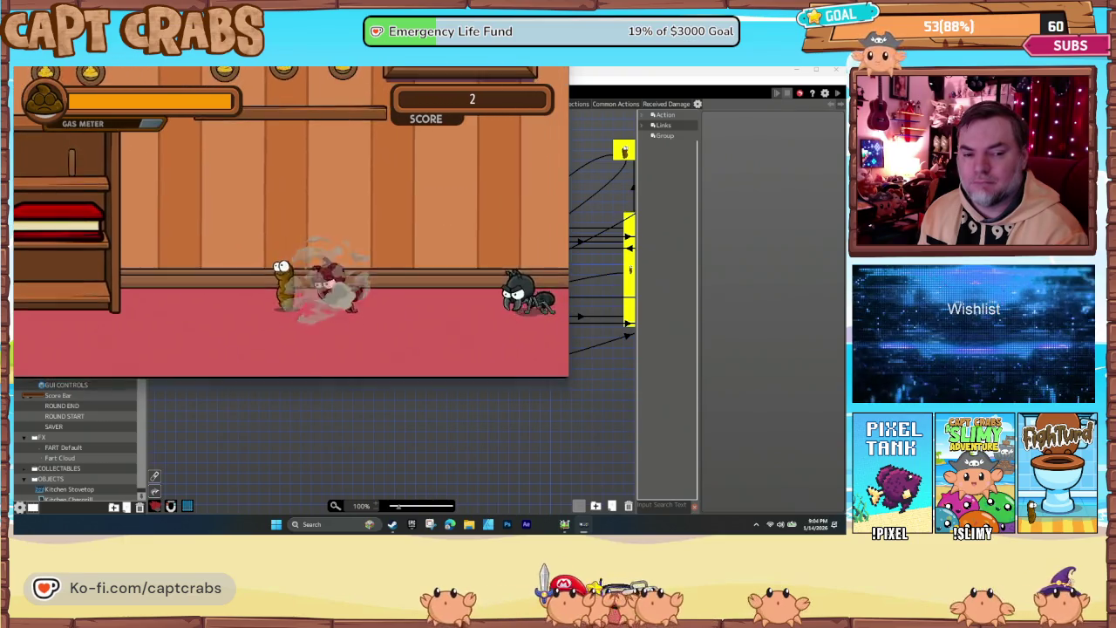
key(space)
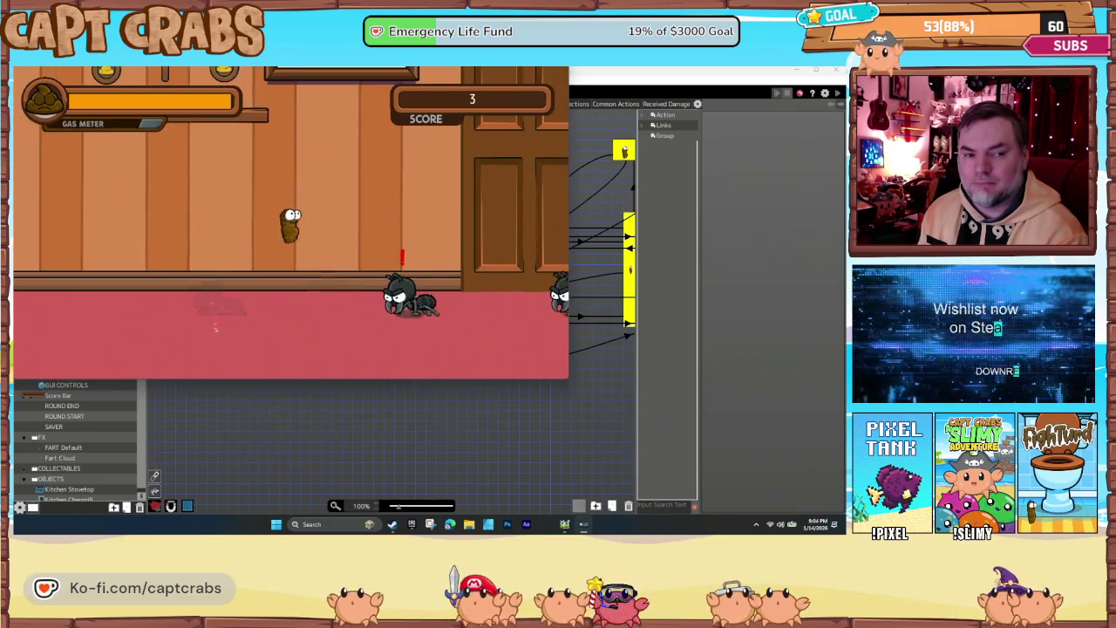
key(space)
key(space)
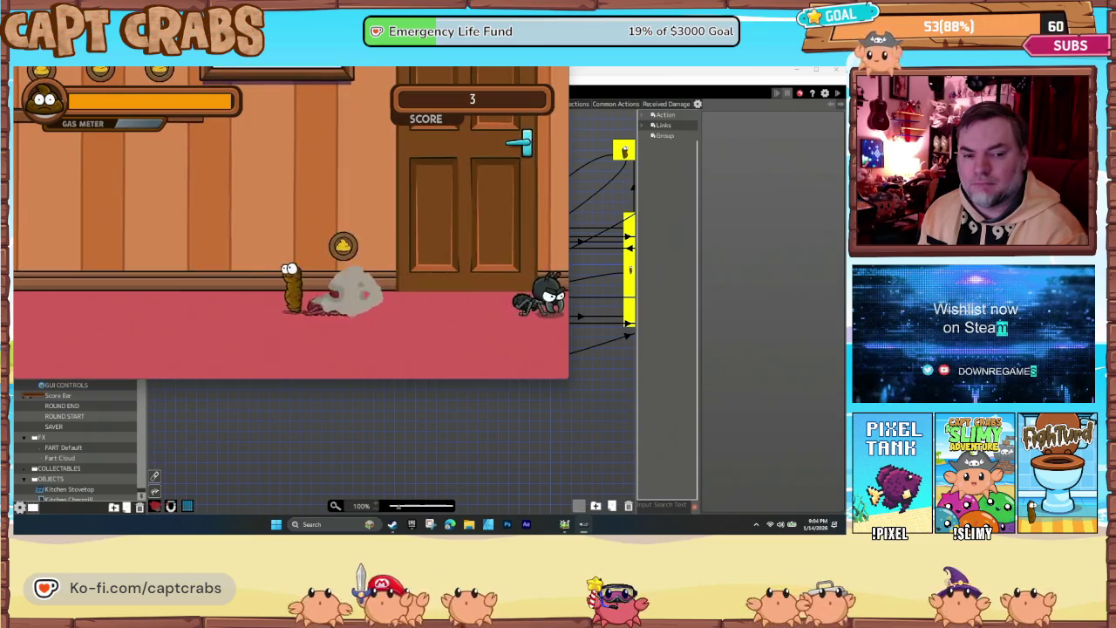
key(space)
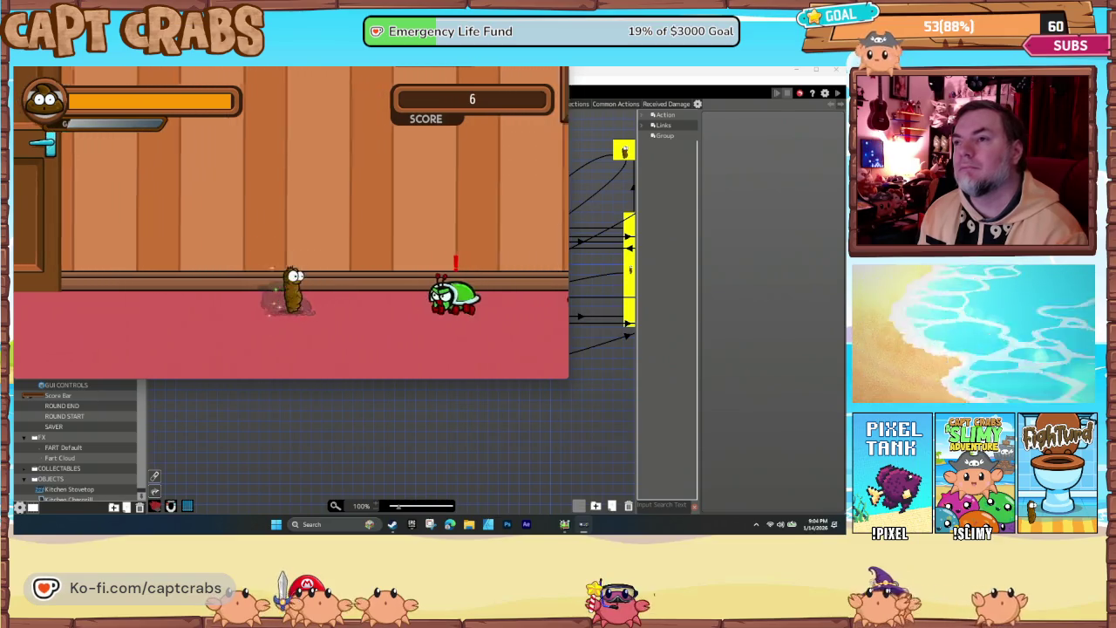
key(space)
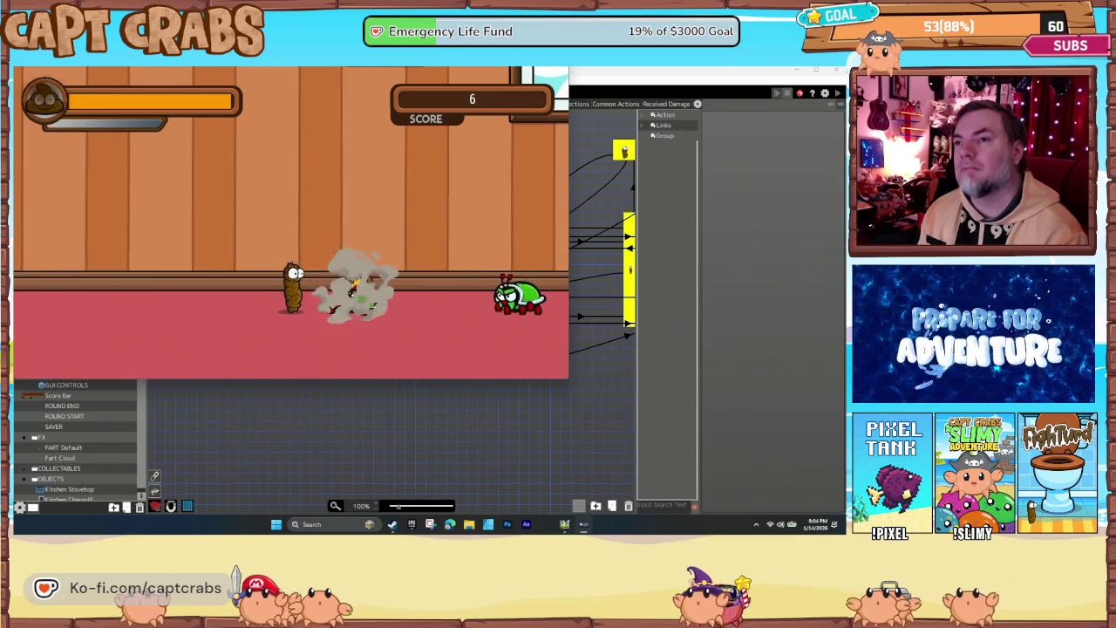
key(space)
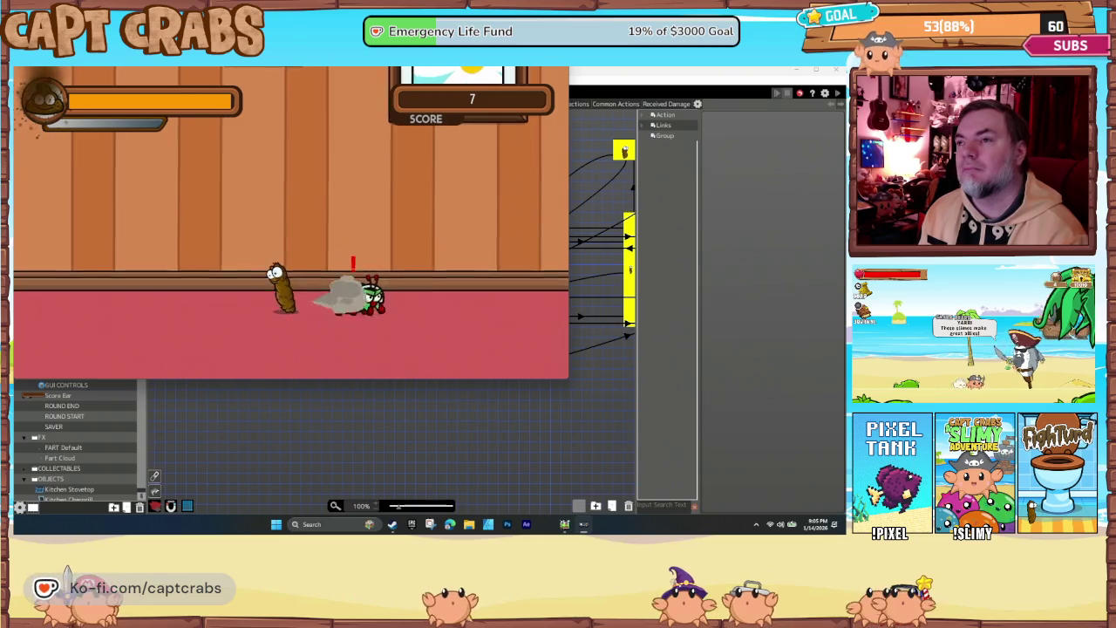
Walk toward the next enemies, then quit the playtest back to the editor
key(Right)
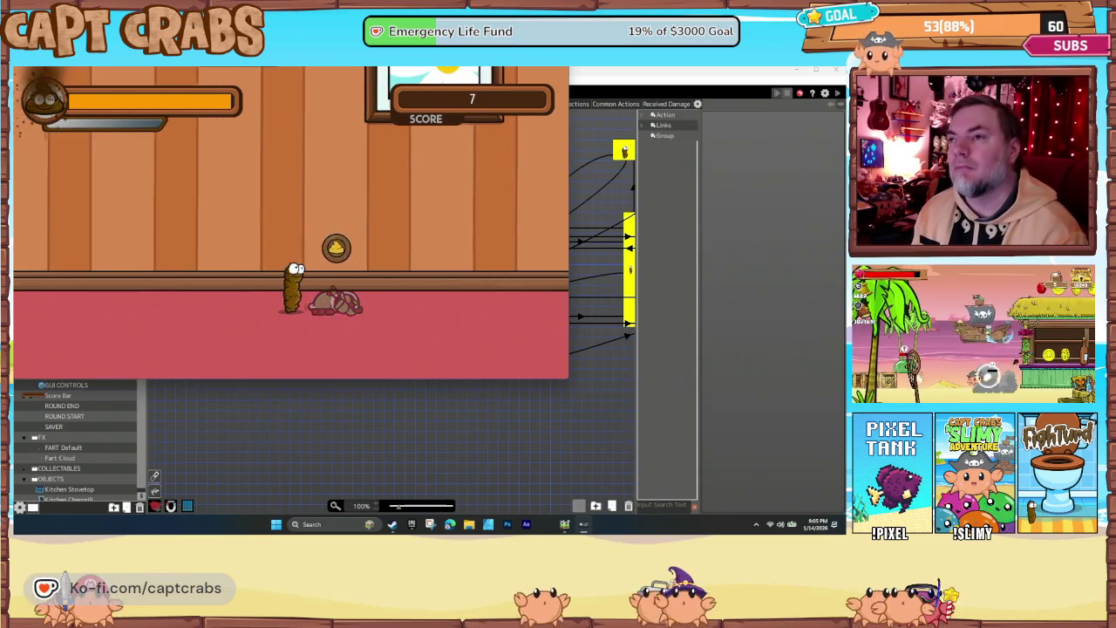
key(Right)
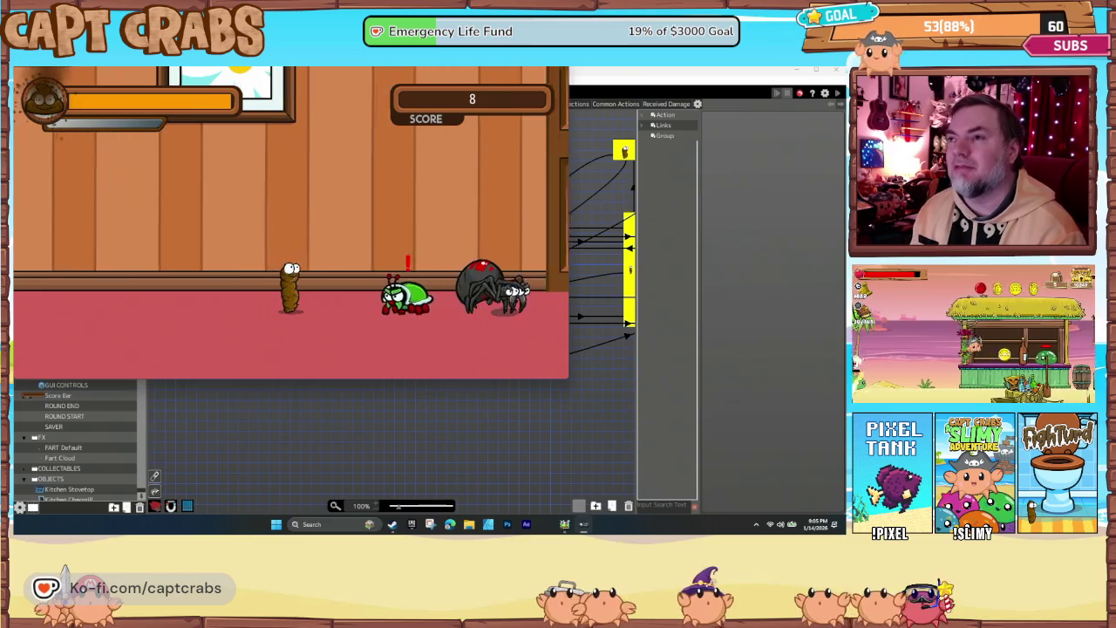
key(Right)
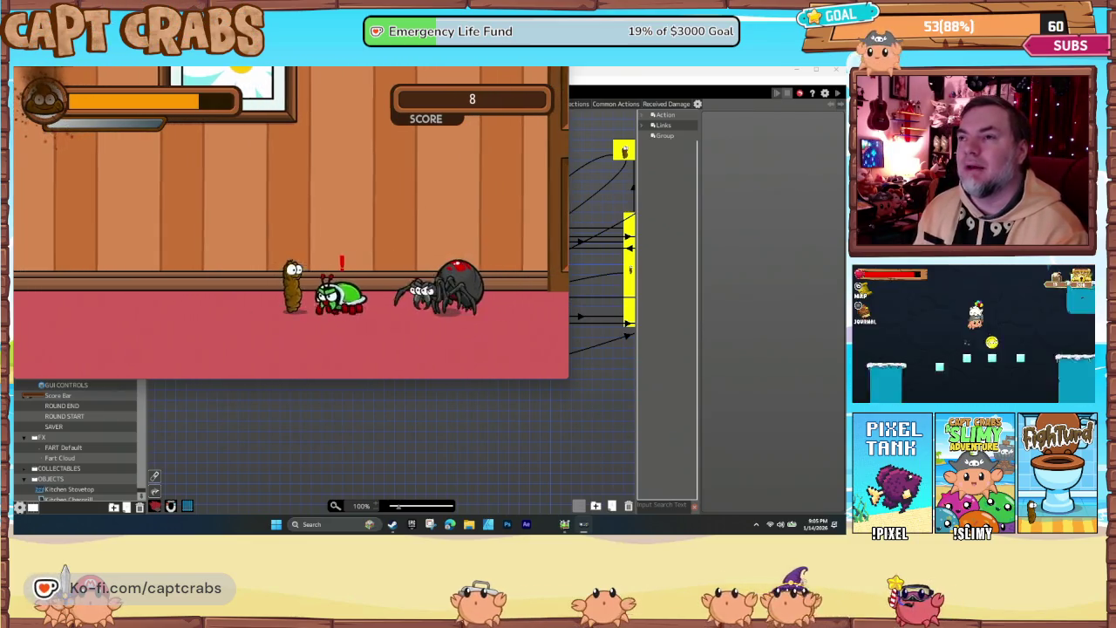
key(Down)
key(Down)
key(Down)
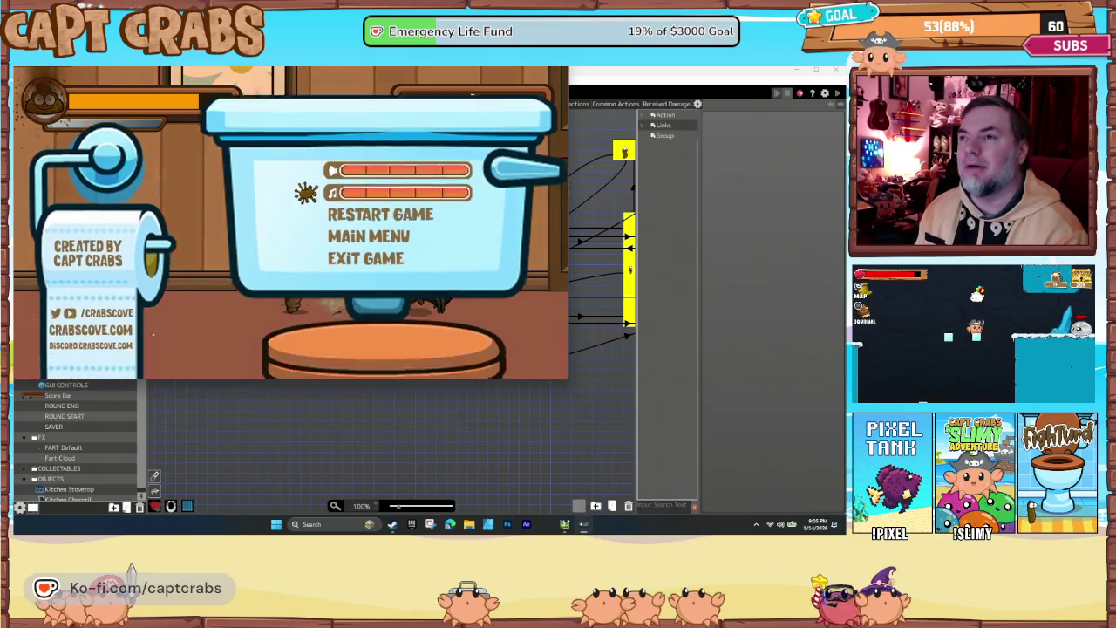
key(Escape)
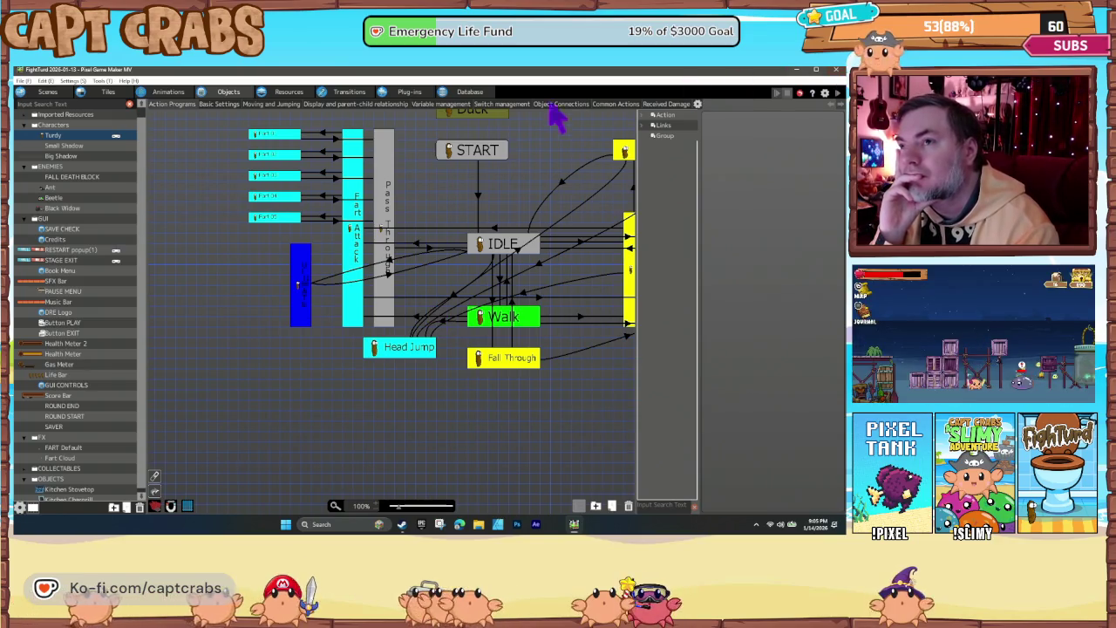
In the blue attack state, set the Fart Cloud Generate Object's adjust position to X 0, Y 0
click(296, 283)
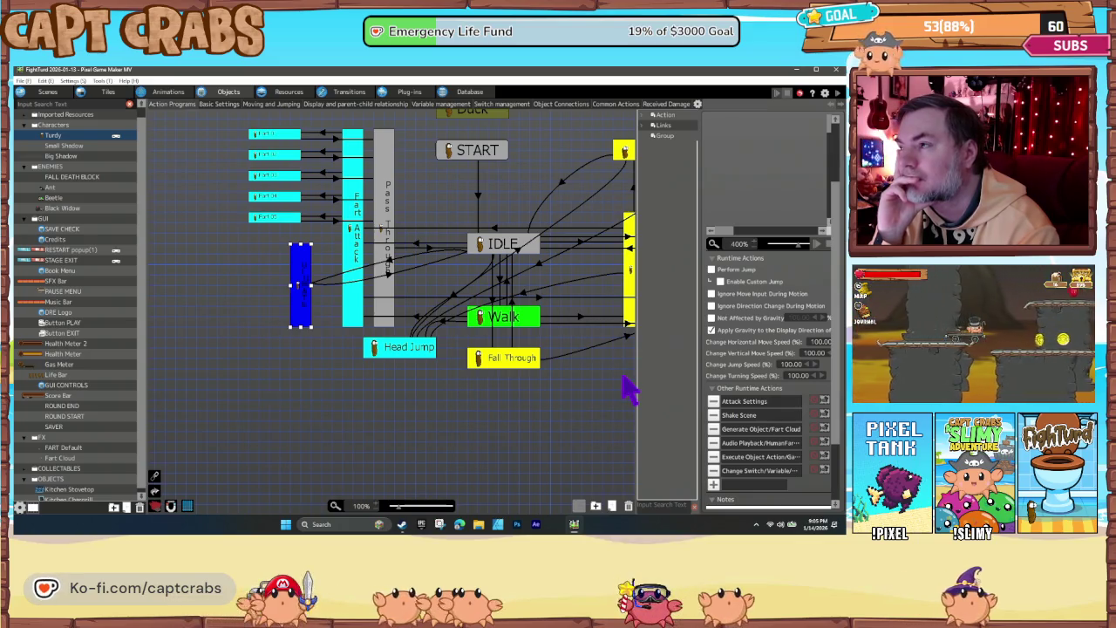
click(762, 431)
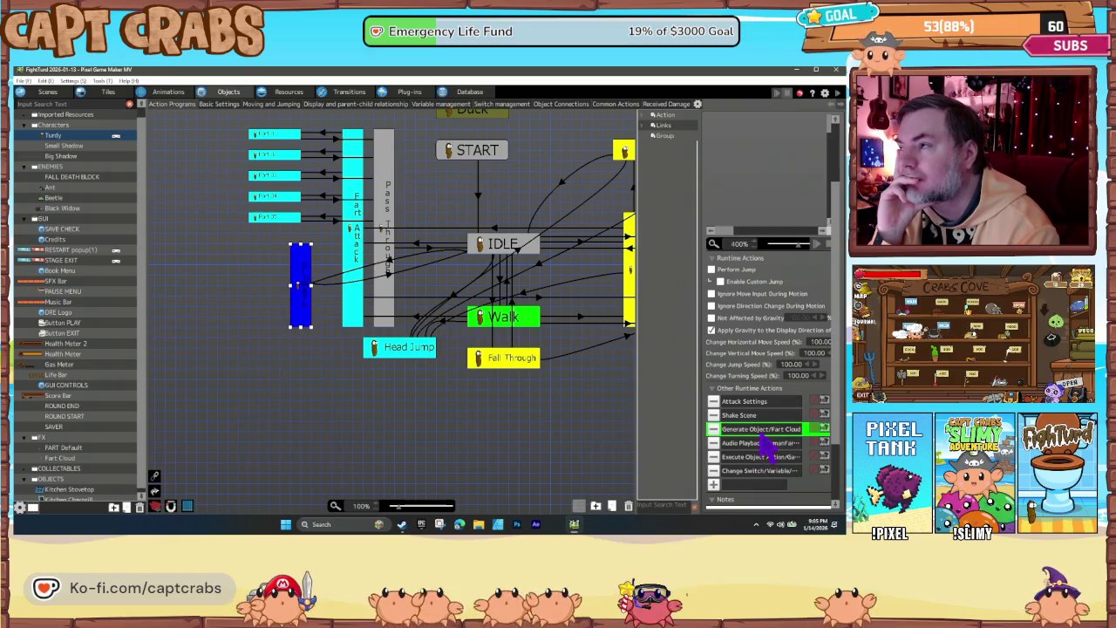
double_click(761, 433)
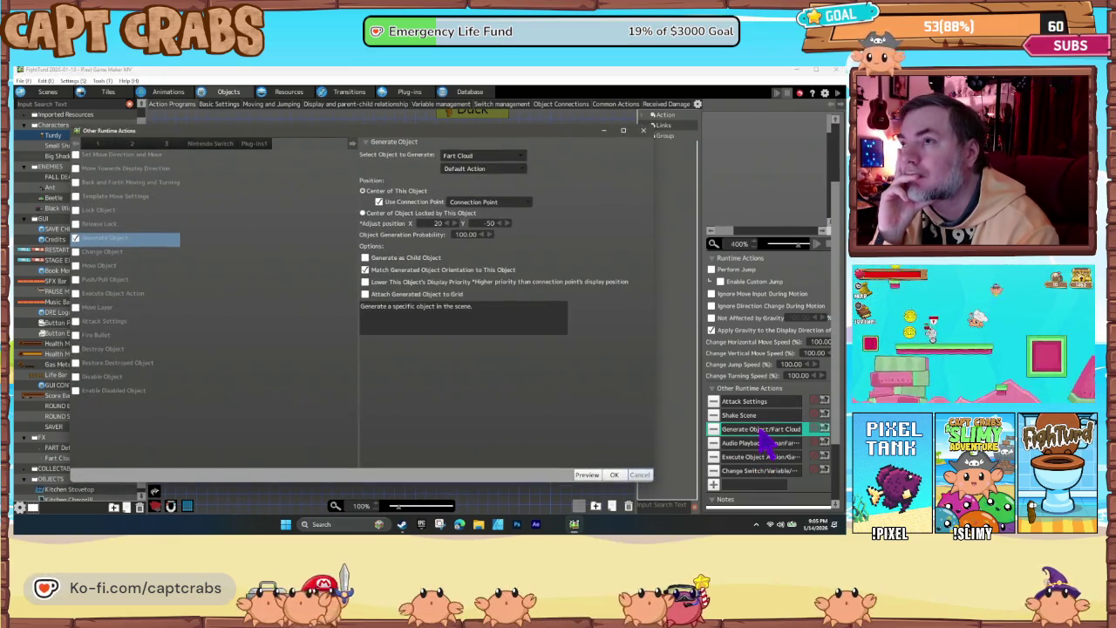
text(0)
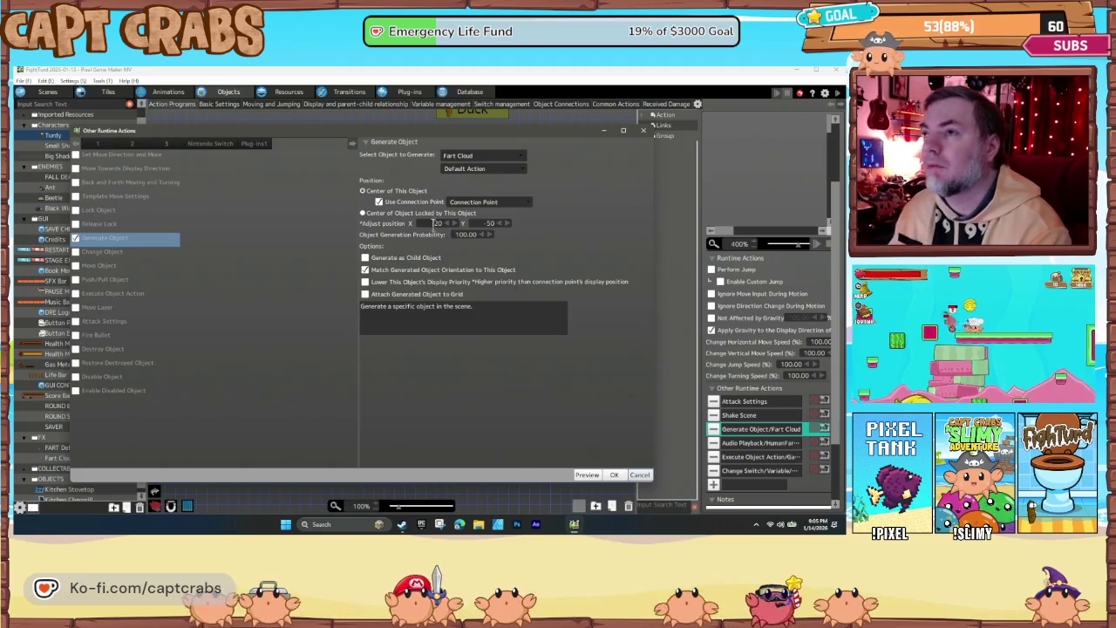
key(Tab)
text(0)
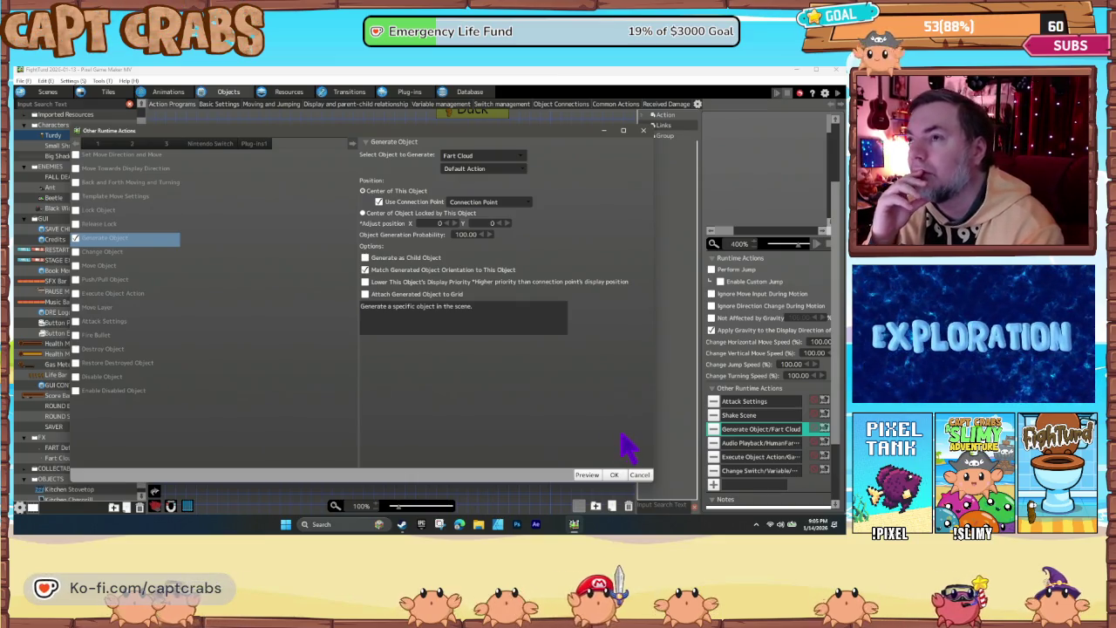
click(614, 475)
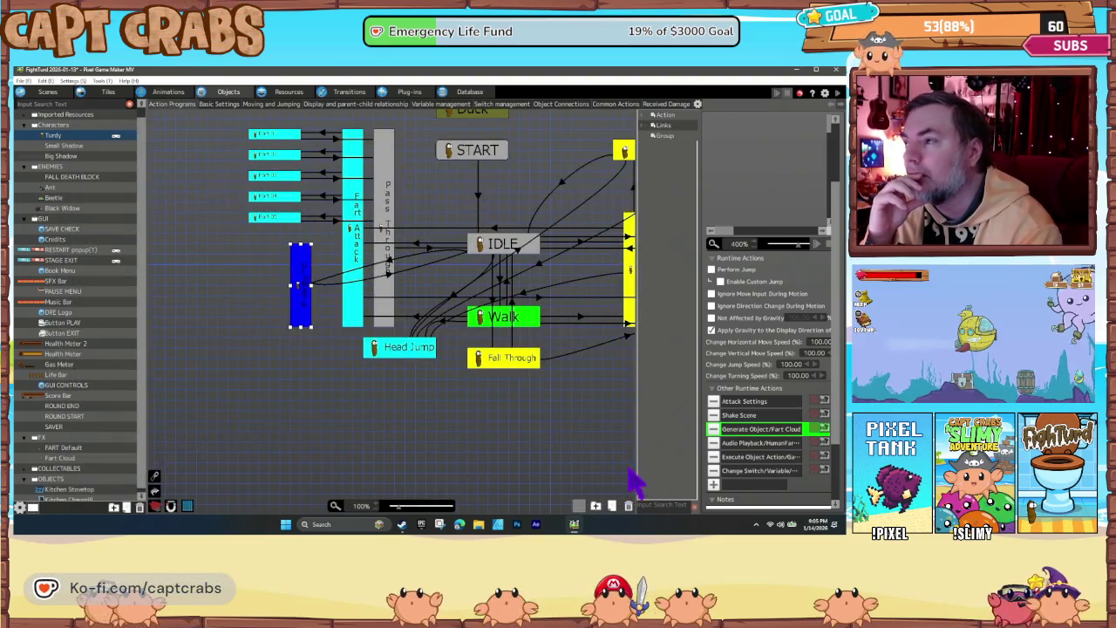
Check which Gas Meter action the attack triggers and inspect Gas Meter's first action state
double_click(747, 457)
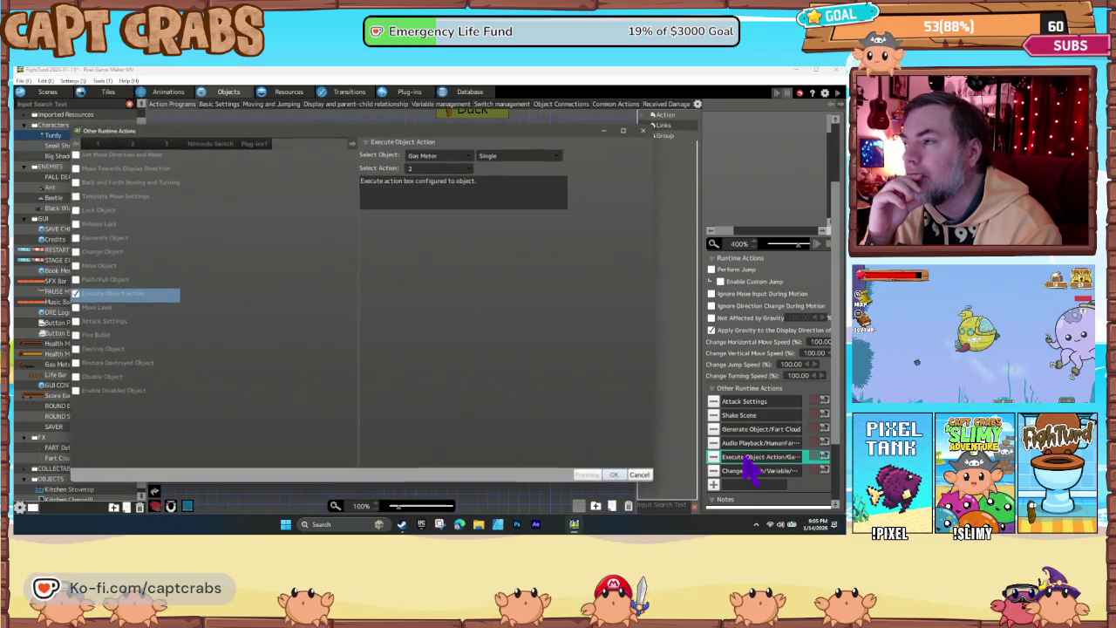
click(639, 475)
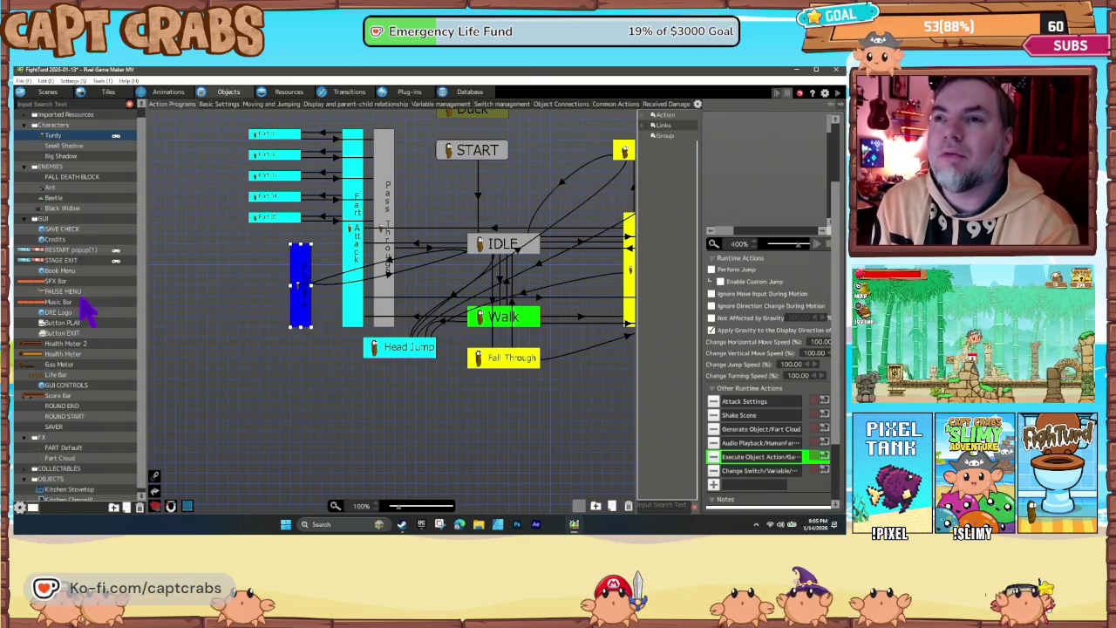
scroll(87, 310, down, 1)
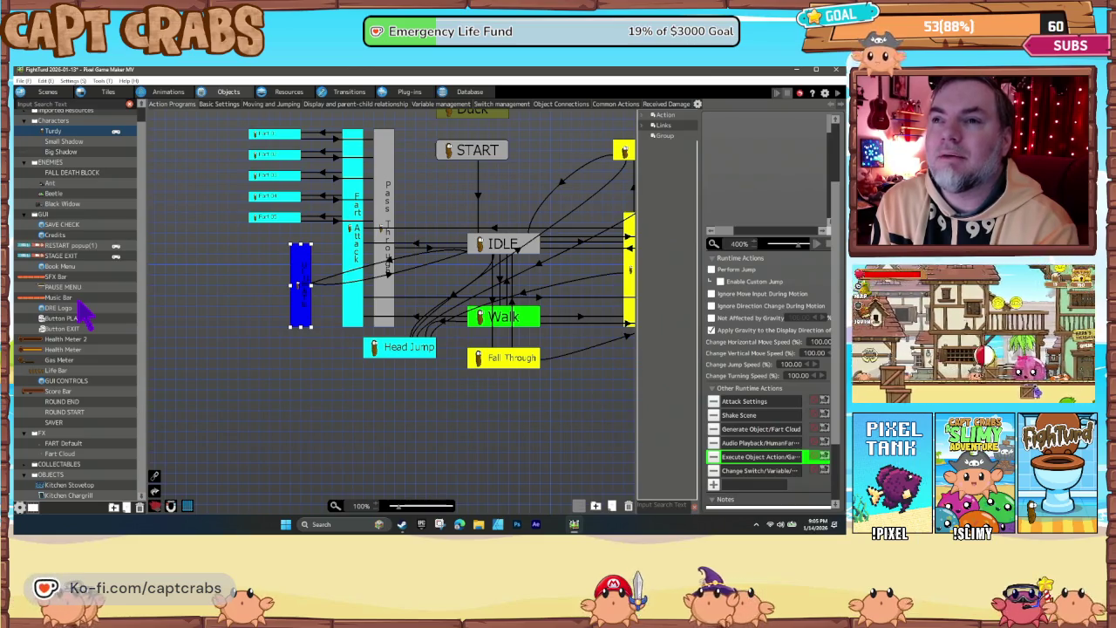
click(70, 360)
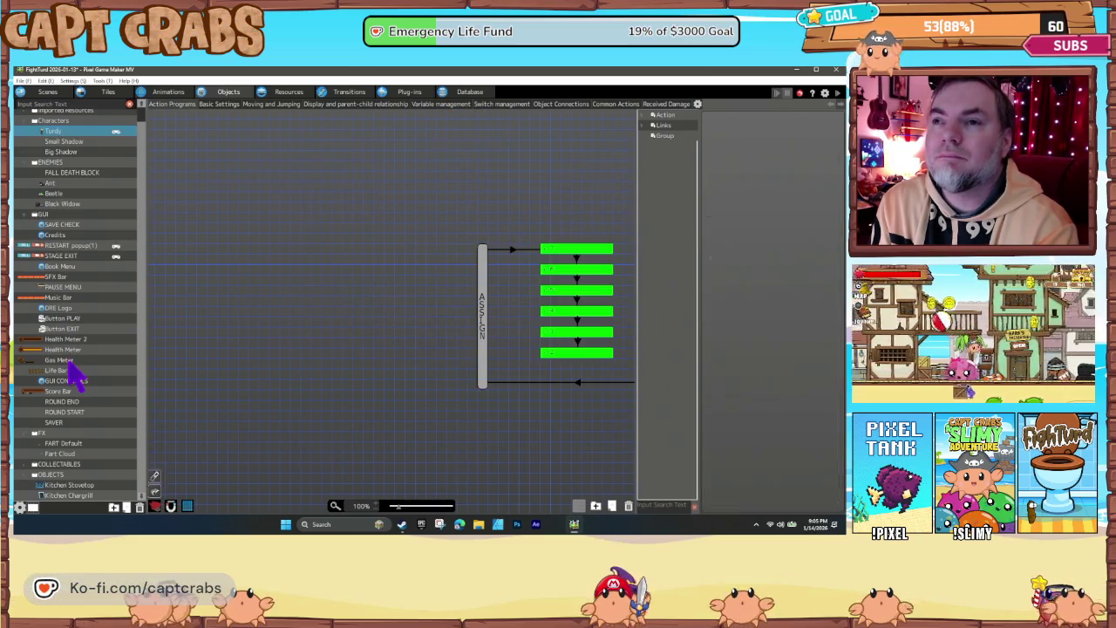
click(553, 250)
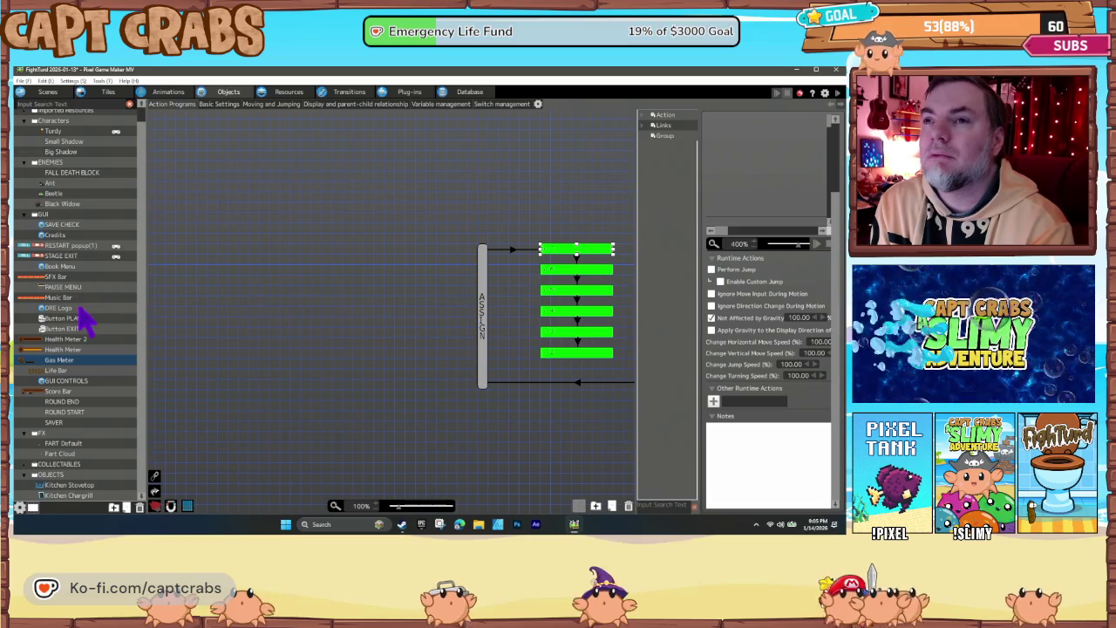
scroll(78, 323, up, 1)
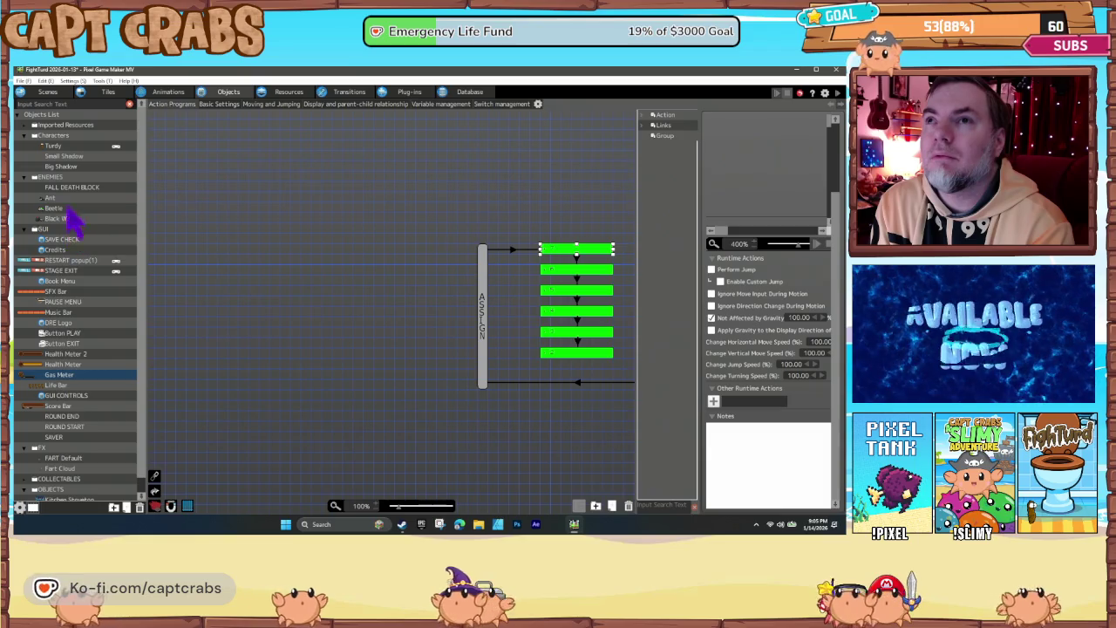
Recheck the attack state's Gas Meter action setting, then open the Fart Cloud object's action graph
click(57, 145)
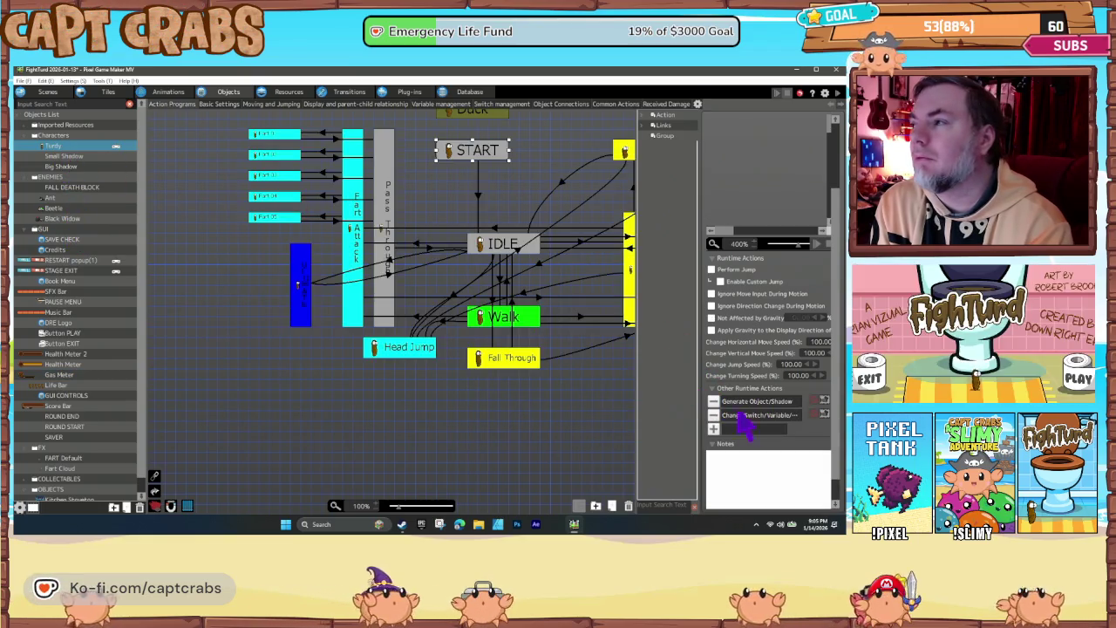
click(306, 298)
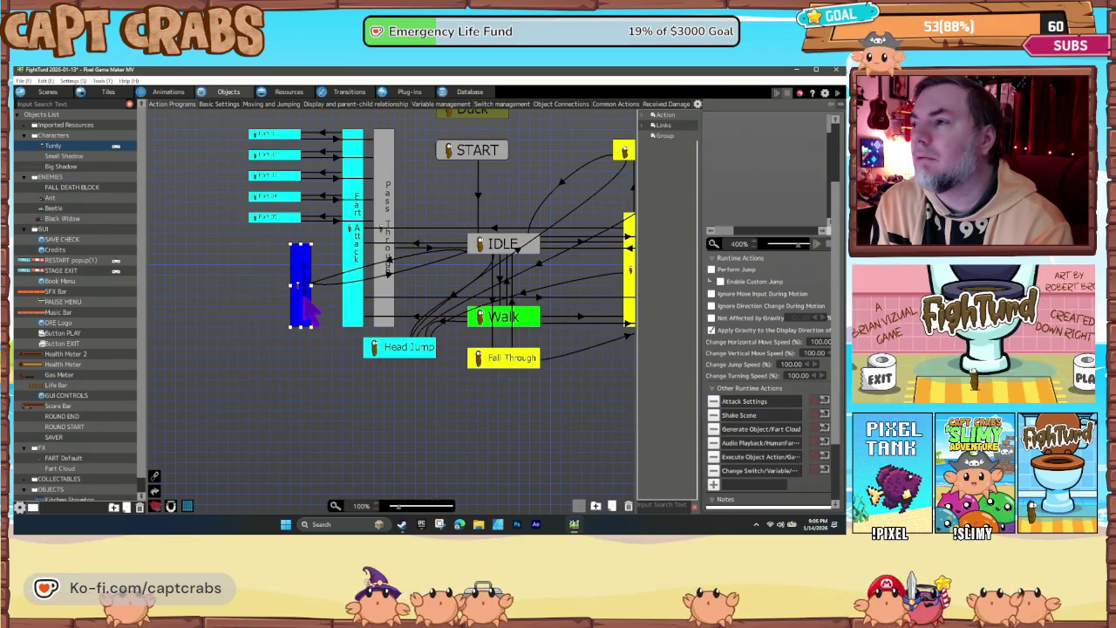
double_click(737, 458)
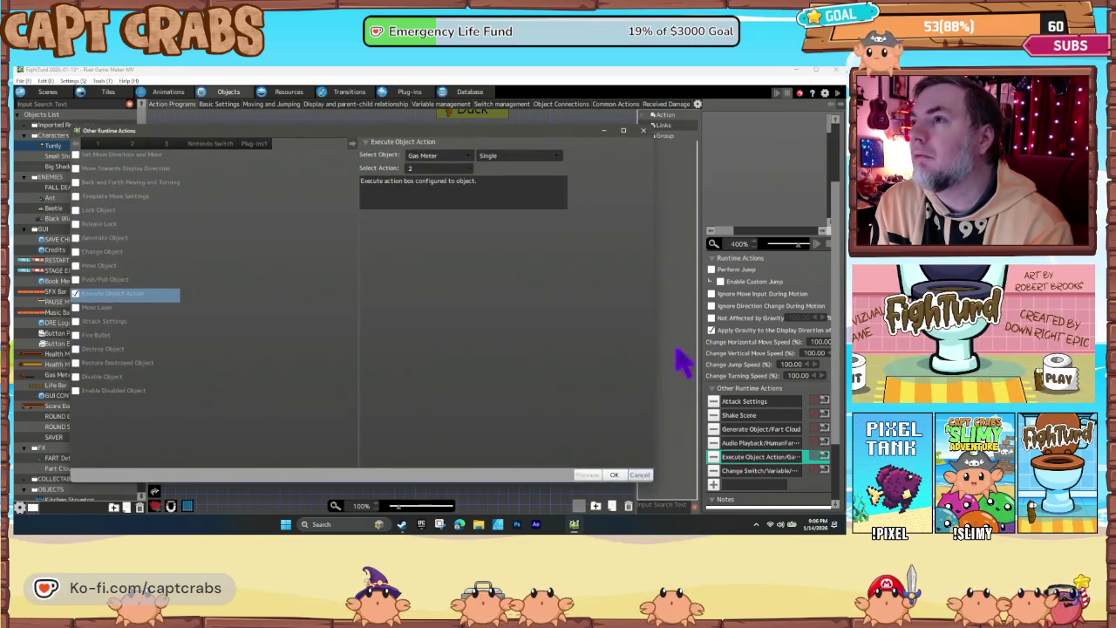
click(441, 169)
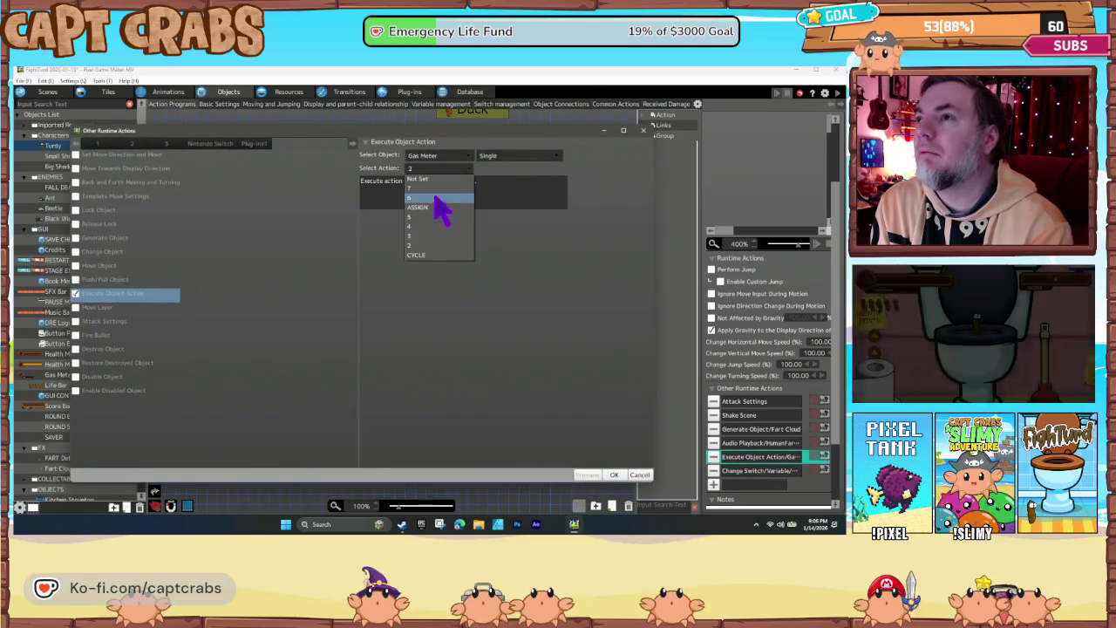
click(615, 475)
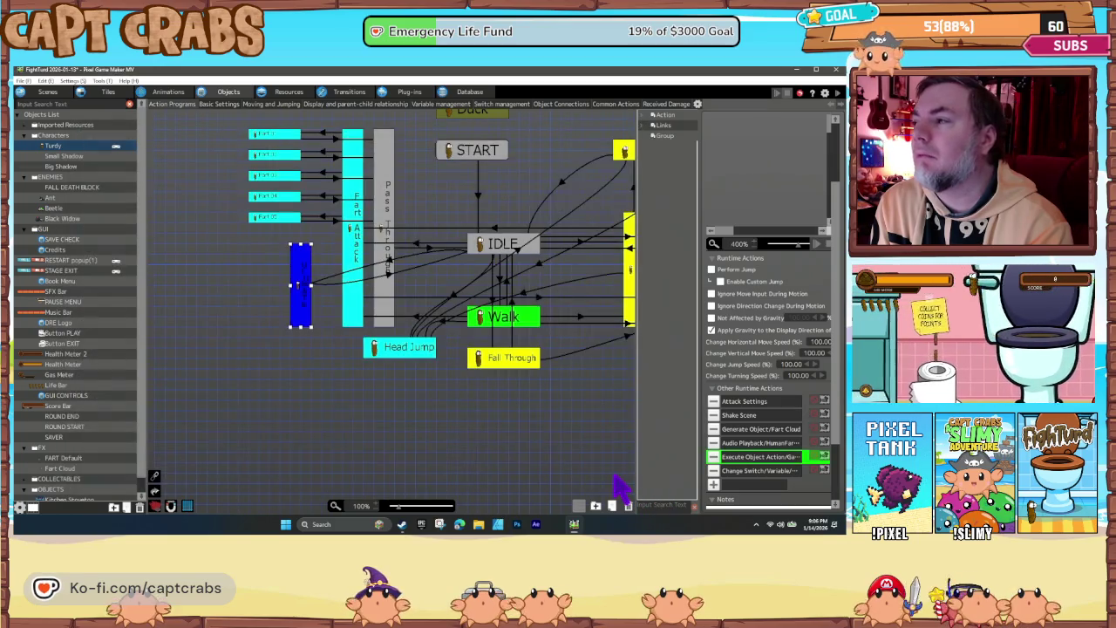
click(510, 399)
click(304, 310)
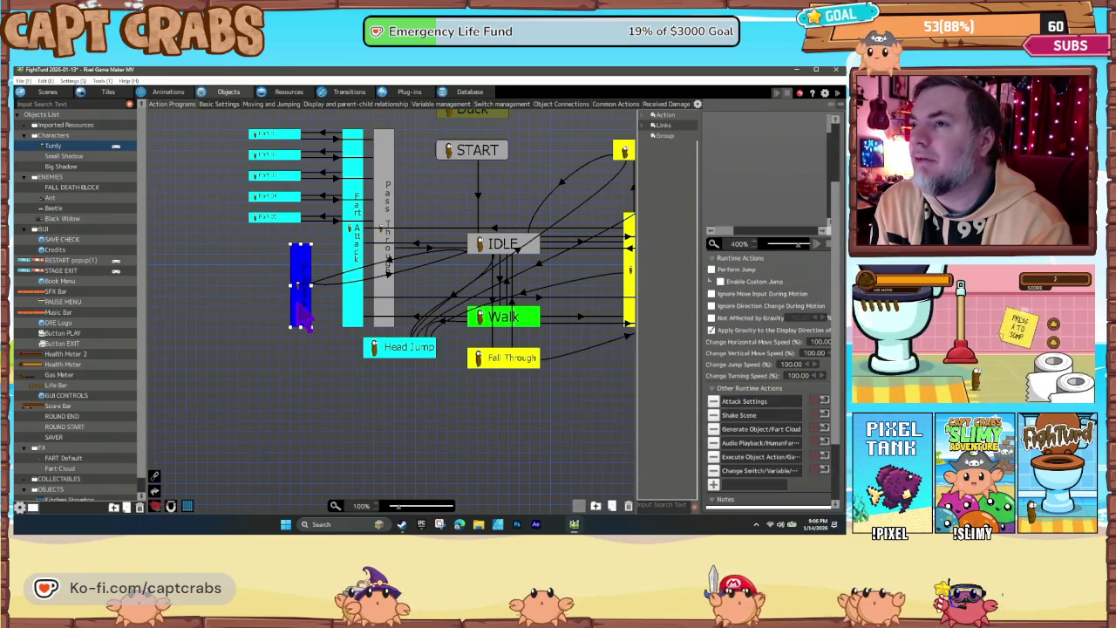
scroll(96, 427, down, 1)
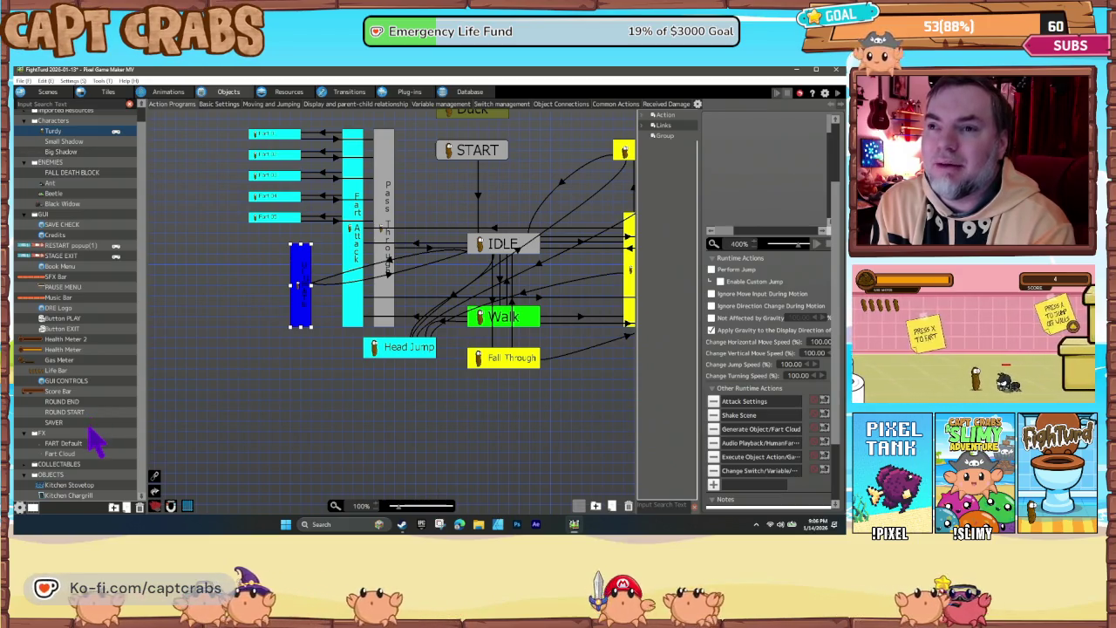
click(74, 454)
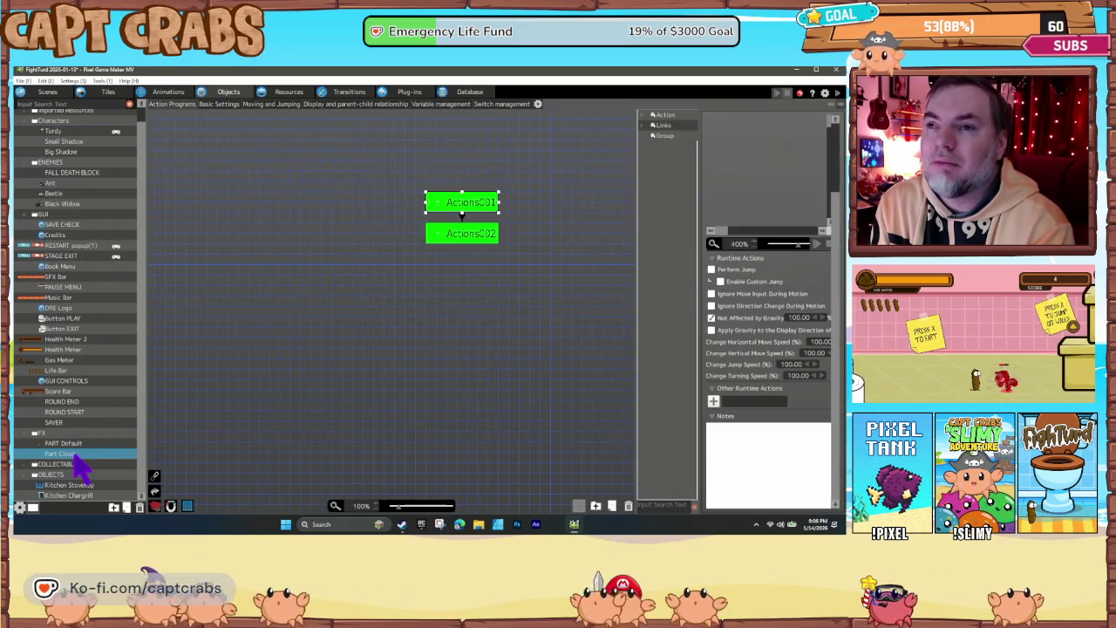
Set the Fart Cloud's Min Attack and Max Attack to 100 in its basic settings
click(228, 105)
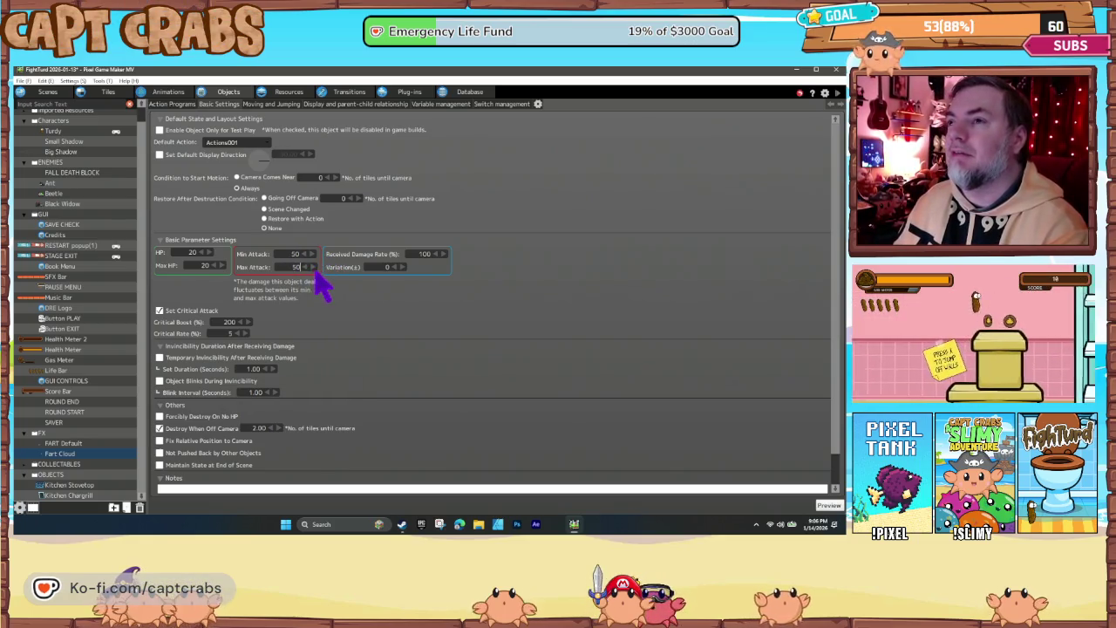
text(70)
double_click(296, 253)
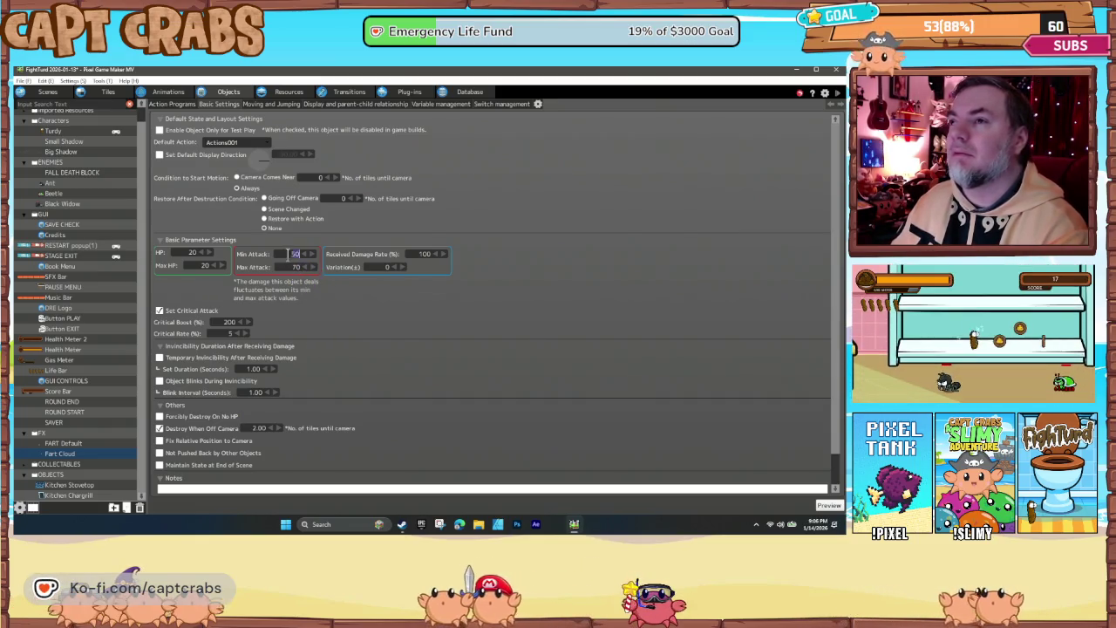
text(70)
double_click(296, 254)
text(100)
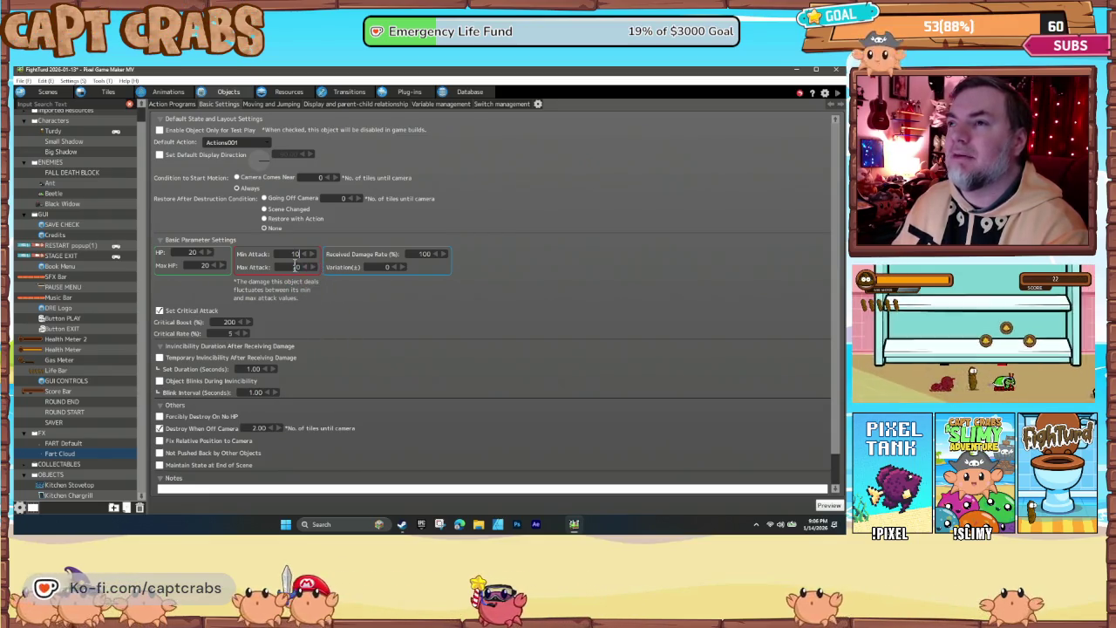
double_click(296, 267)
text(100)
key(Return)
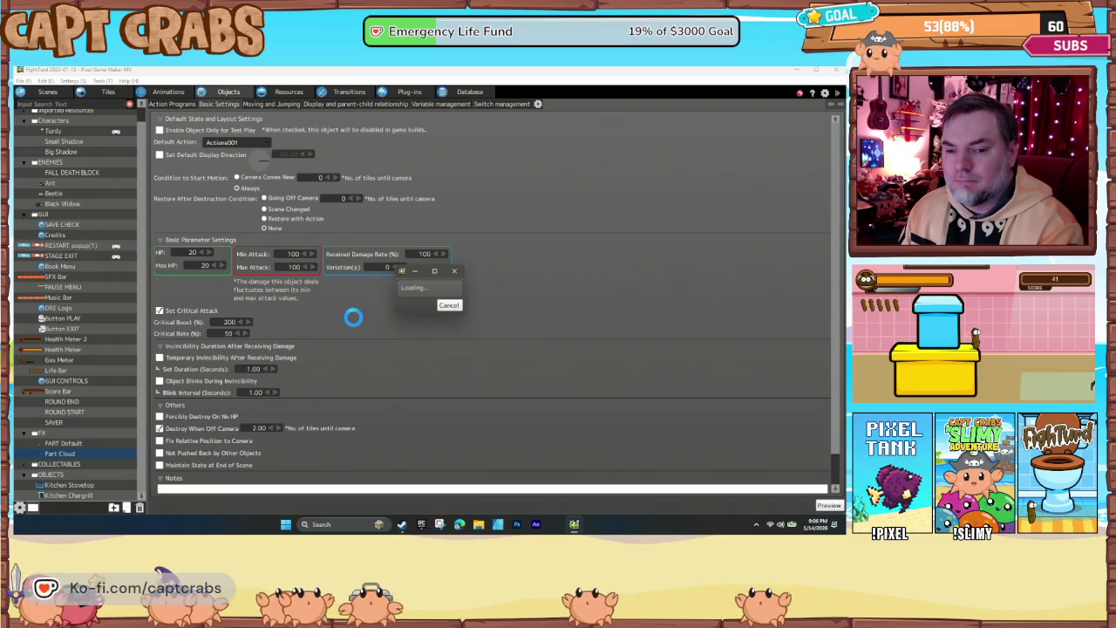
Walk right over the bookshelf and release a fart cloud at the approaching enemy
key(Right)
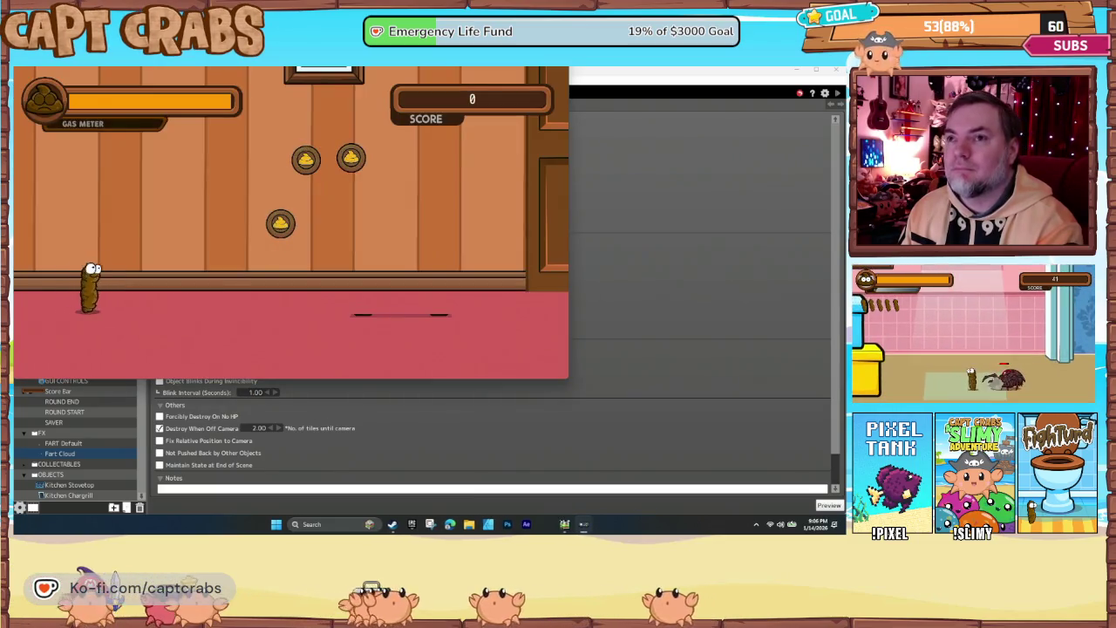
key(Right)
key(space)
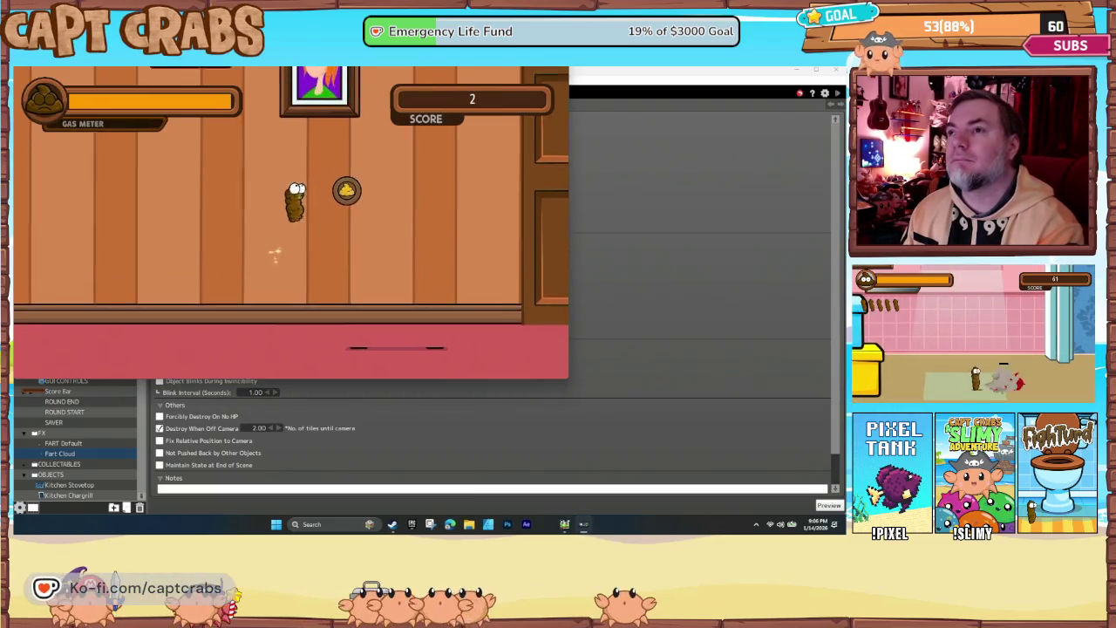
key(Right)
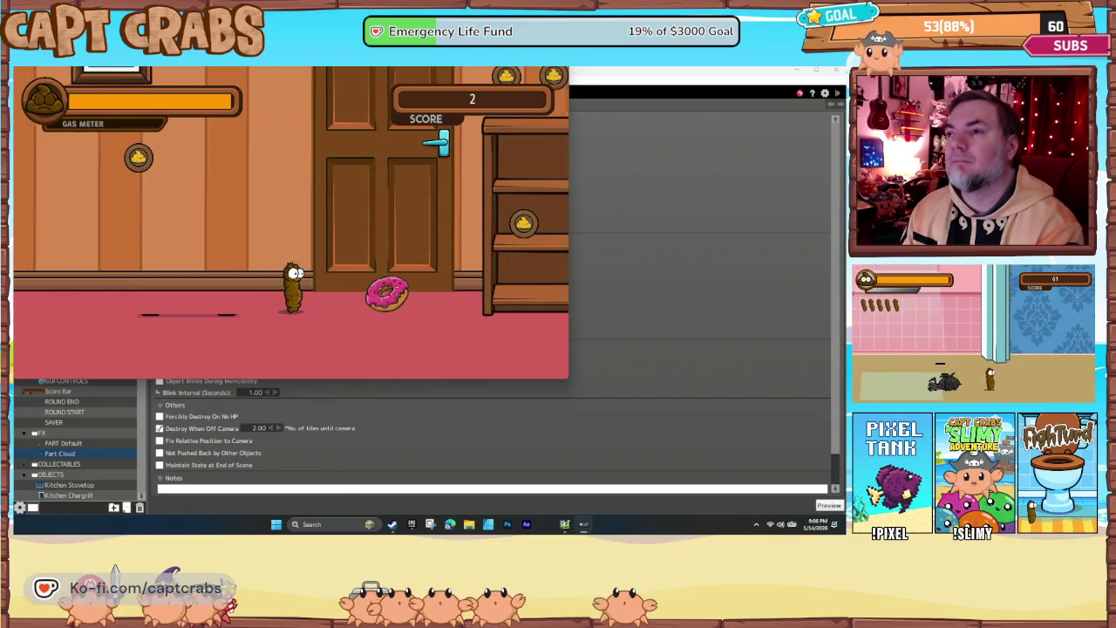
key(Right)
key(space)
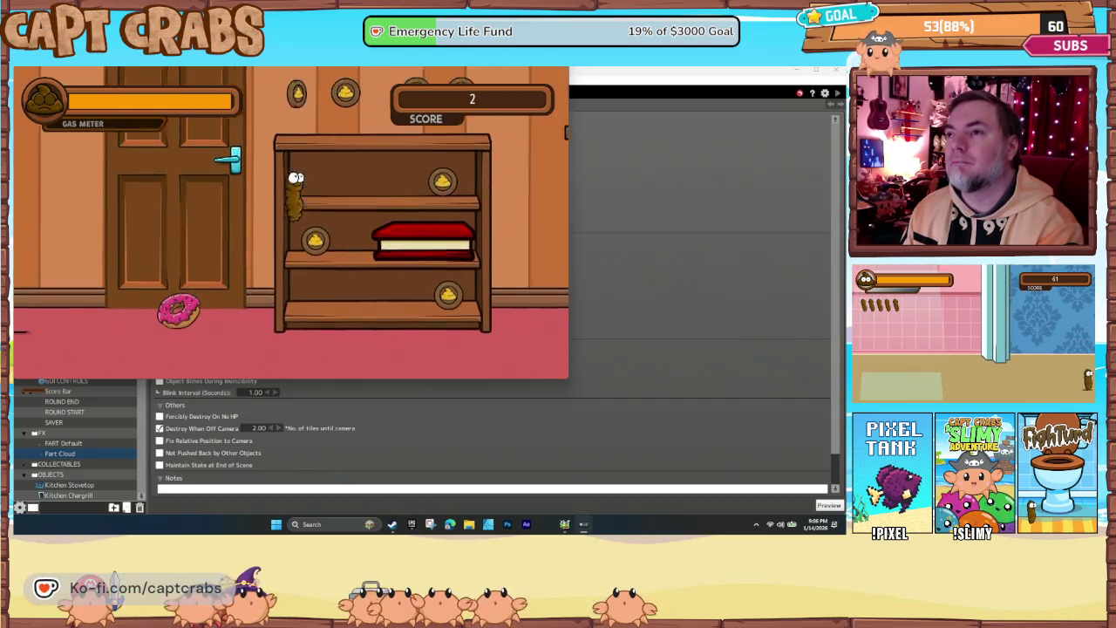
key(Right)
key(space)
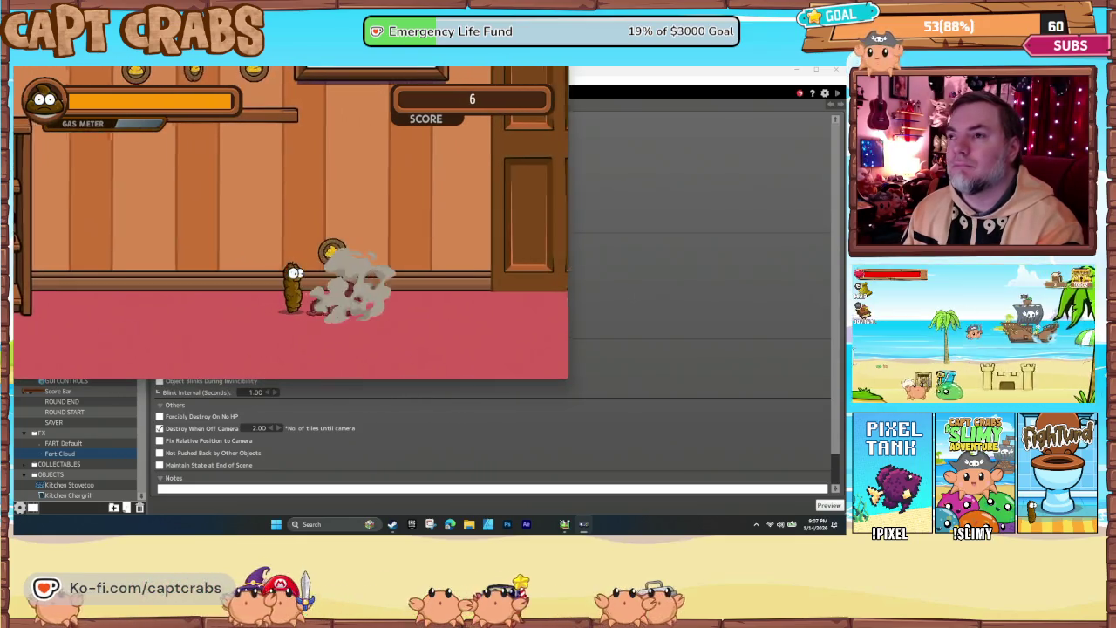
key(Right)
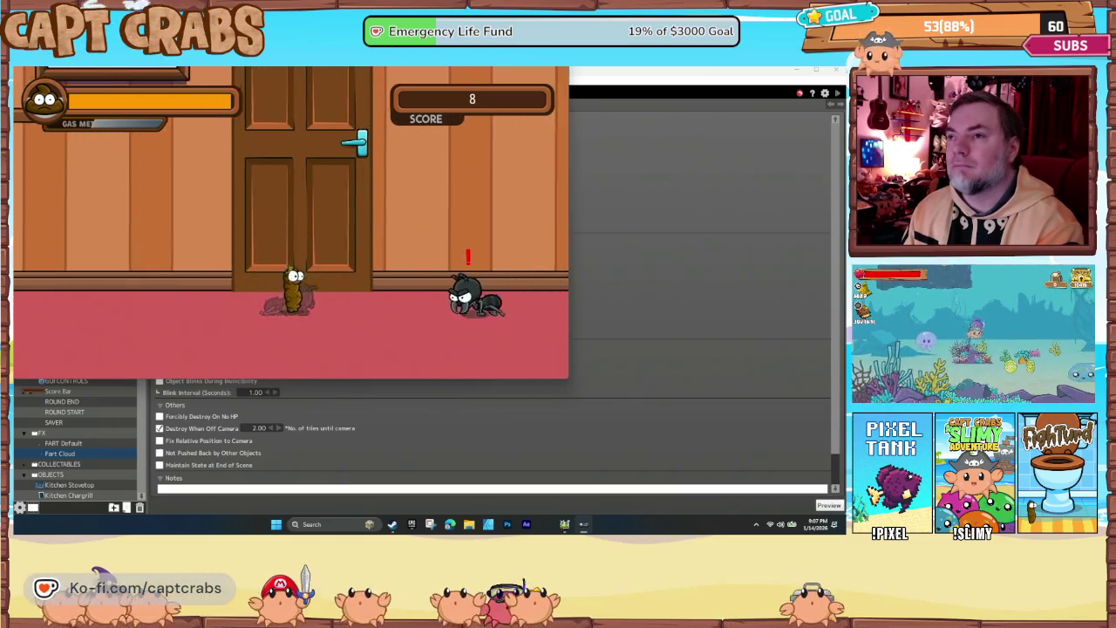
key(Right)
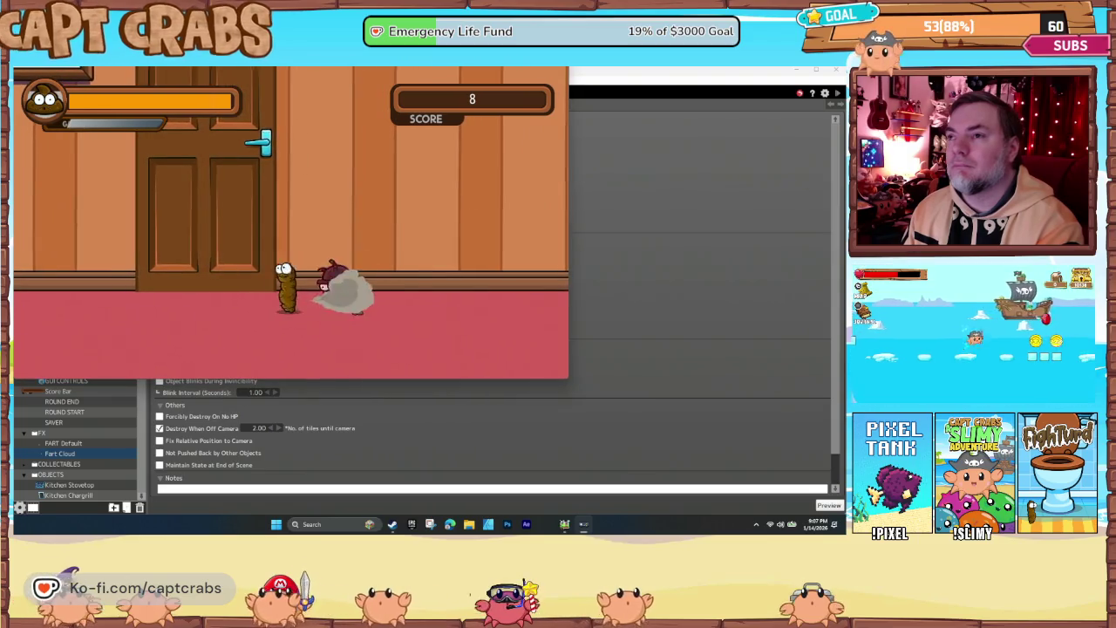
key(Right)
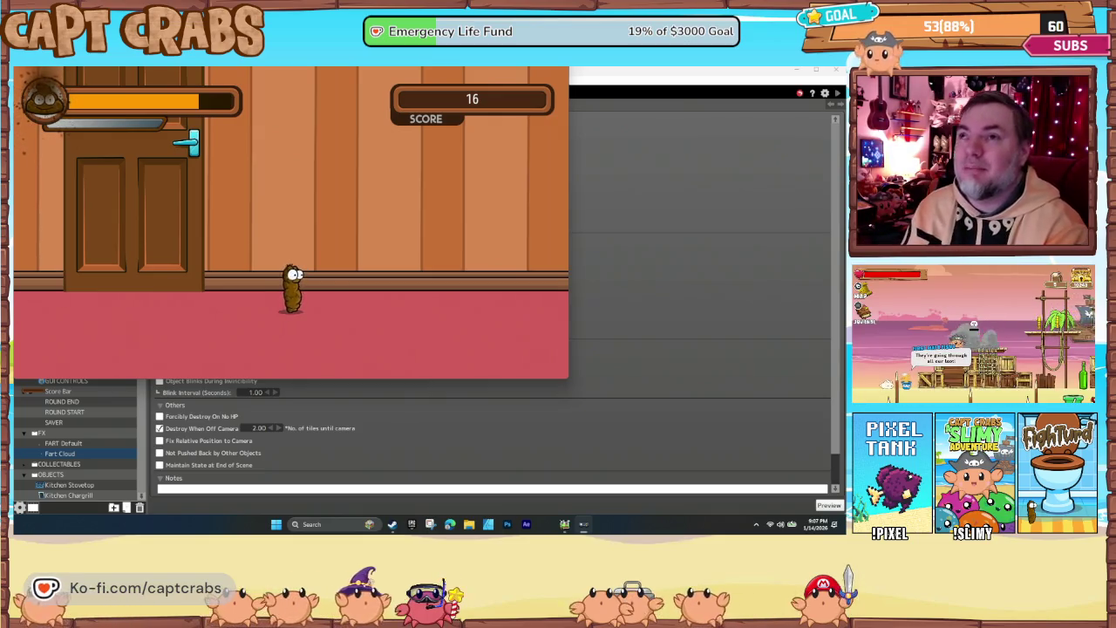
Pause and exit the test game back to the editor
key(Escape)
key(Down)
key(Down)
key(Down)
key(Down)
key(Return)
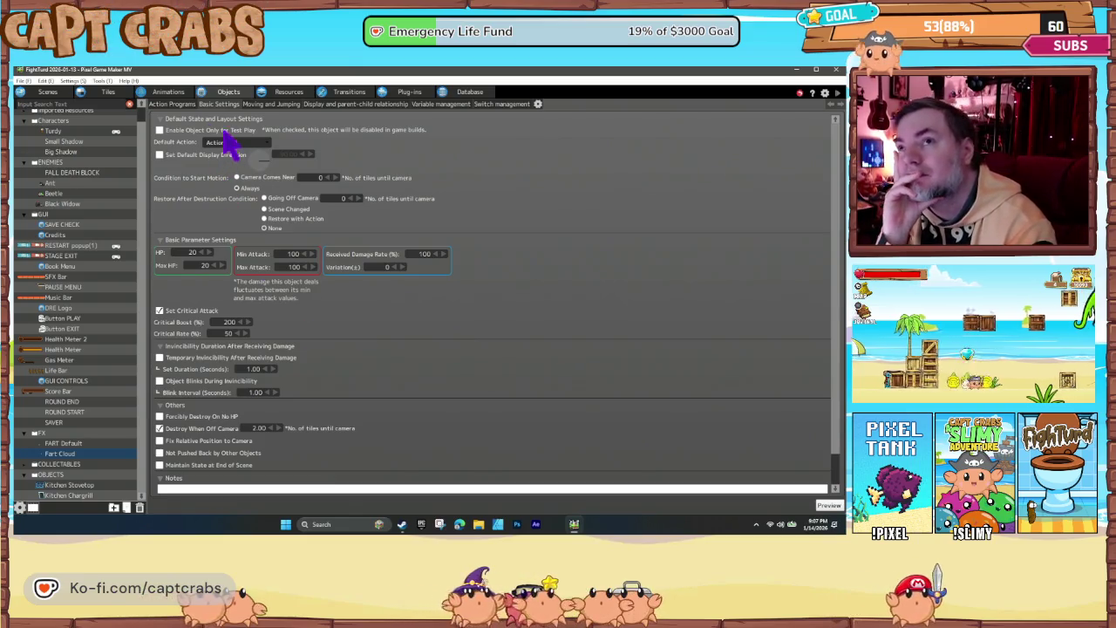
Show the Fart Cloud's action program and check Actions002's 2.5-second Wait action
click(179, 104)
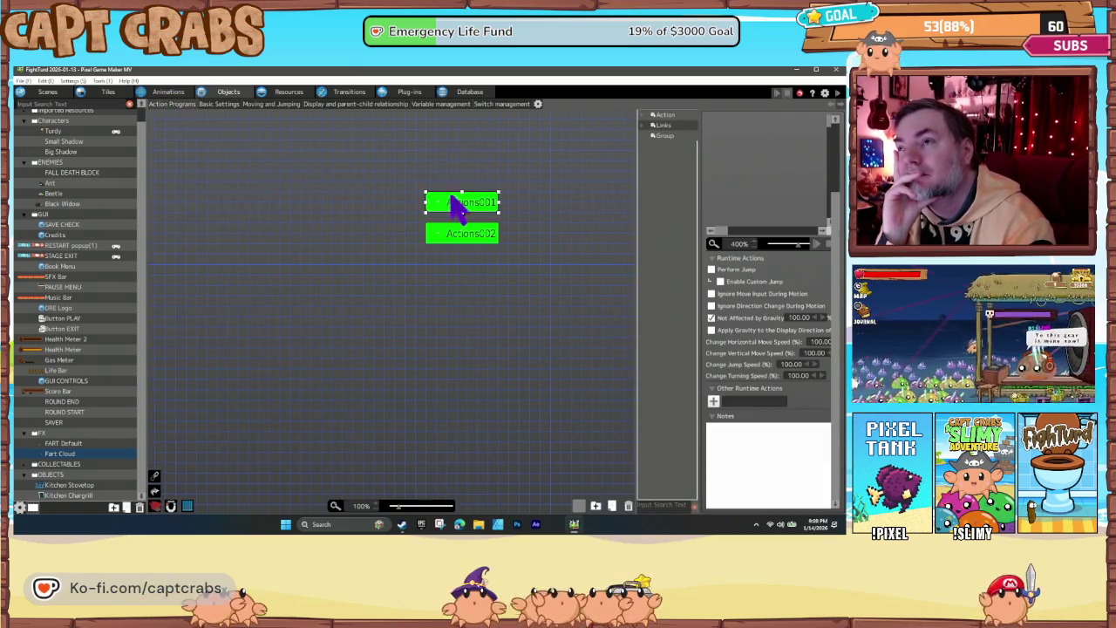
click(462, 236)
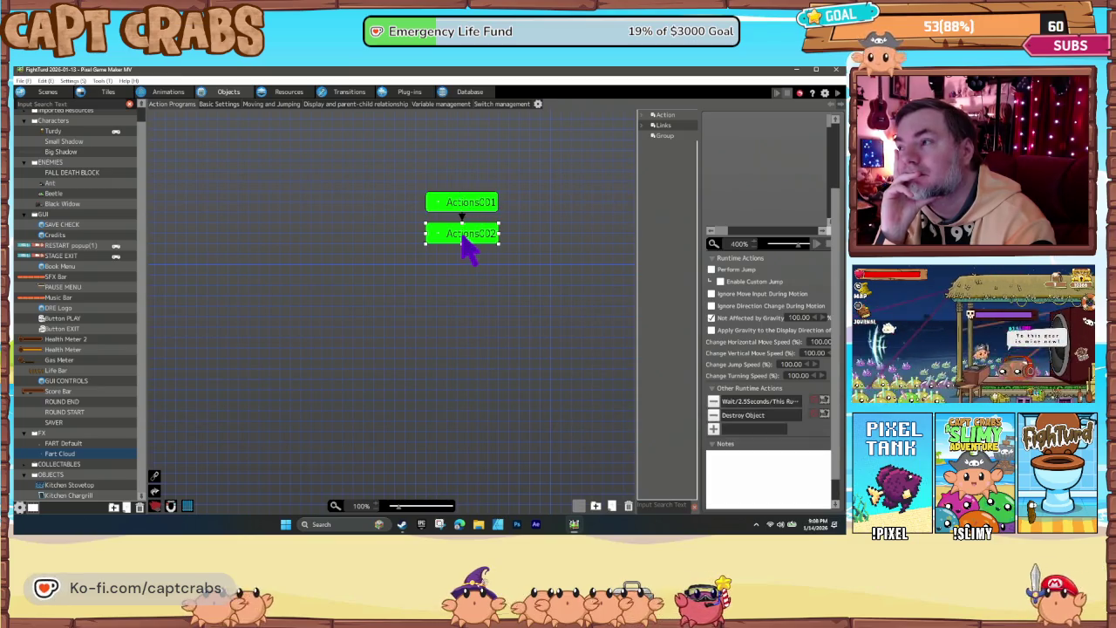
double_click(717, 401)
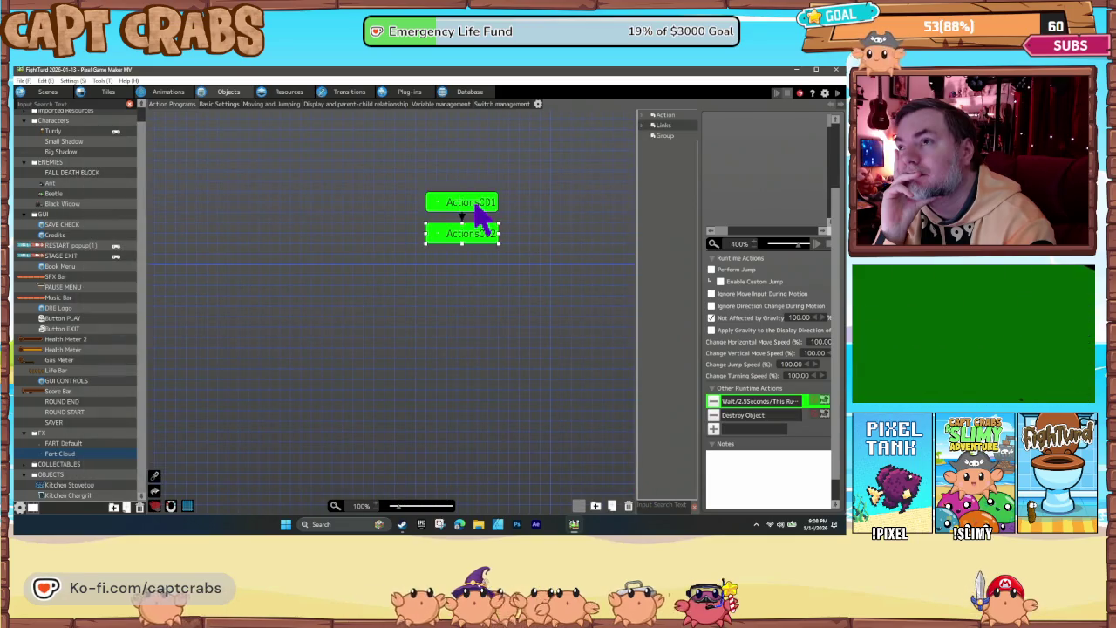
click(401, 232)
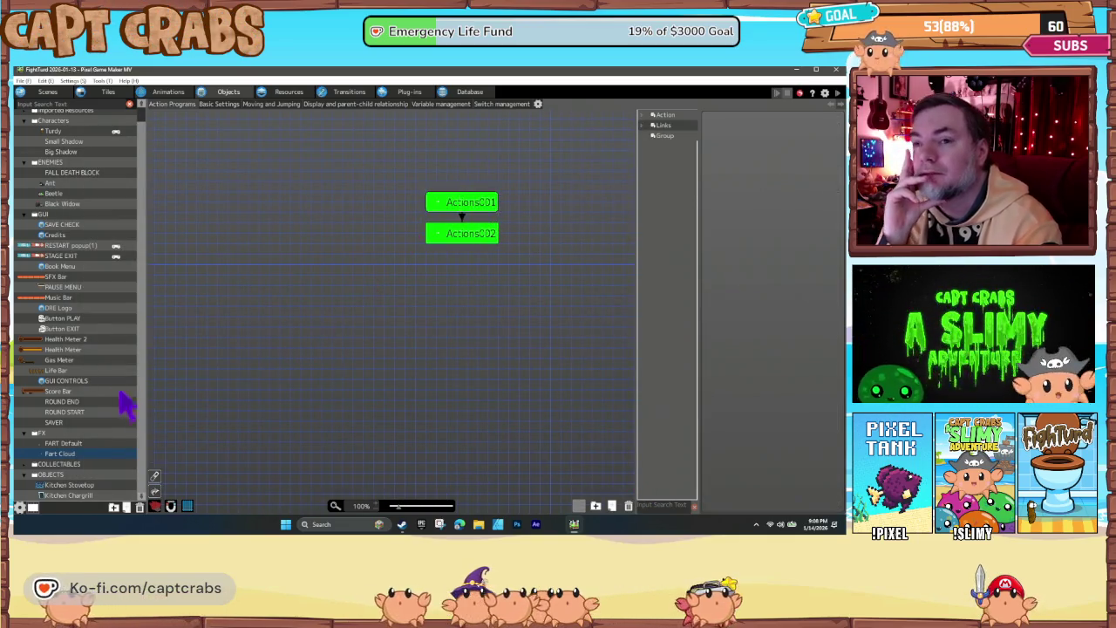
Open Gas Meter's action program, pan to the CYCLE node, and inspect the bottom link's variable condition
click(70, 361)
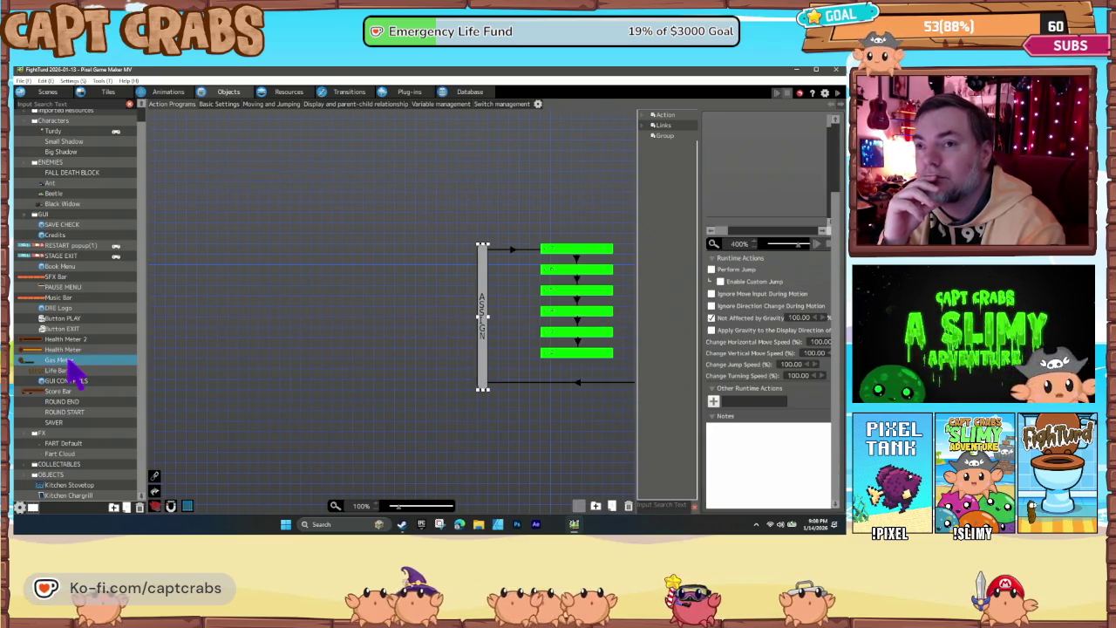
click(576, 353)
drag(510, 371, 329, 375)
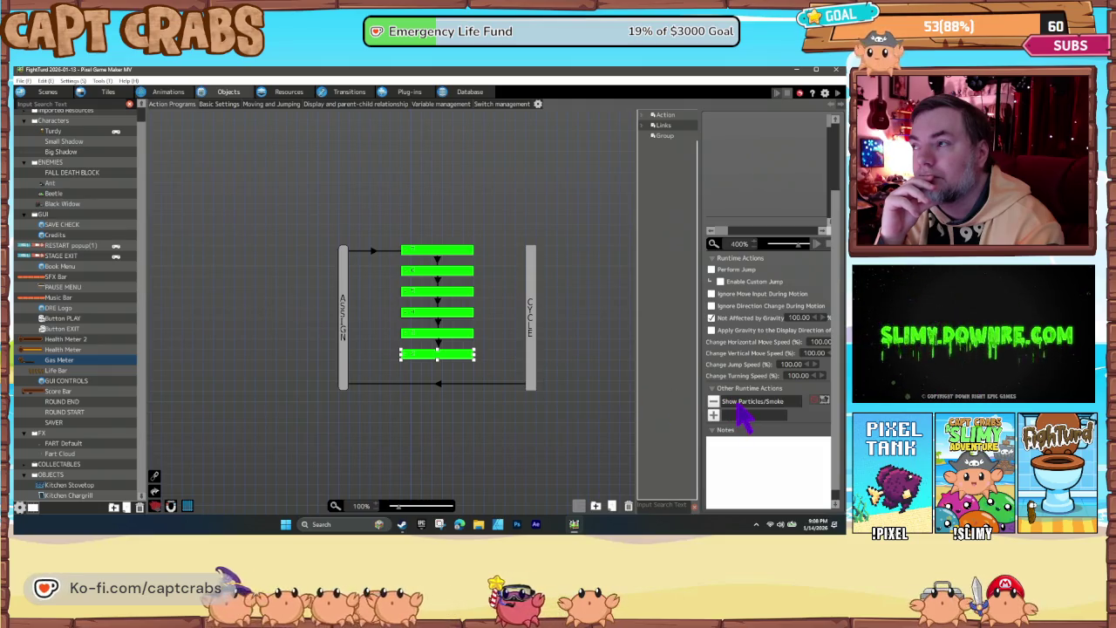
click(455, 335)
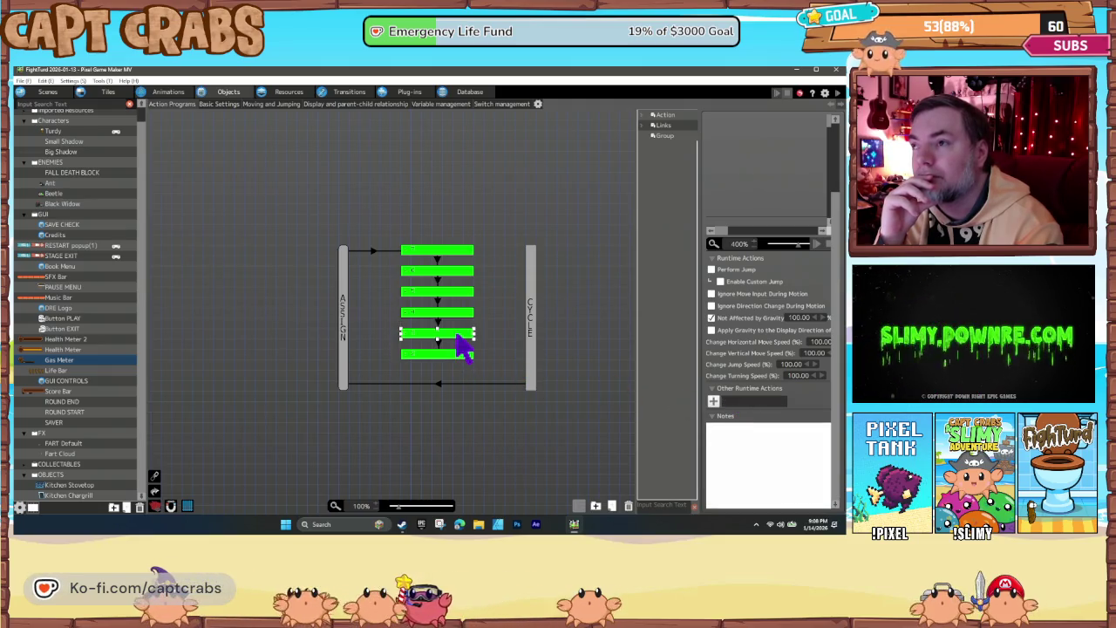
click(436, 345)
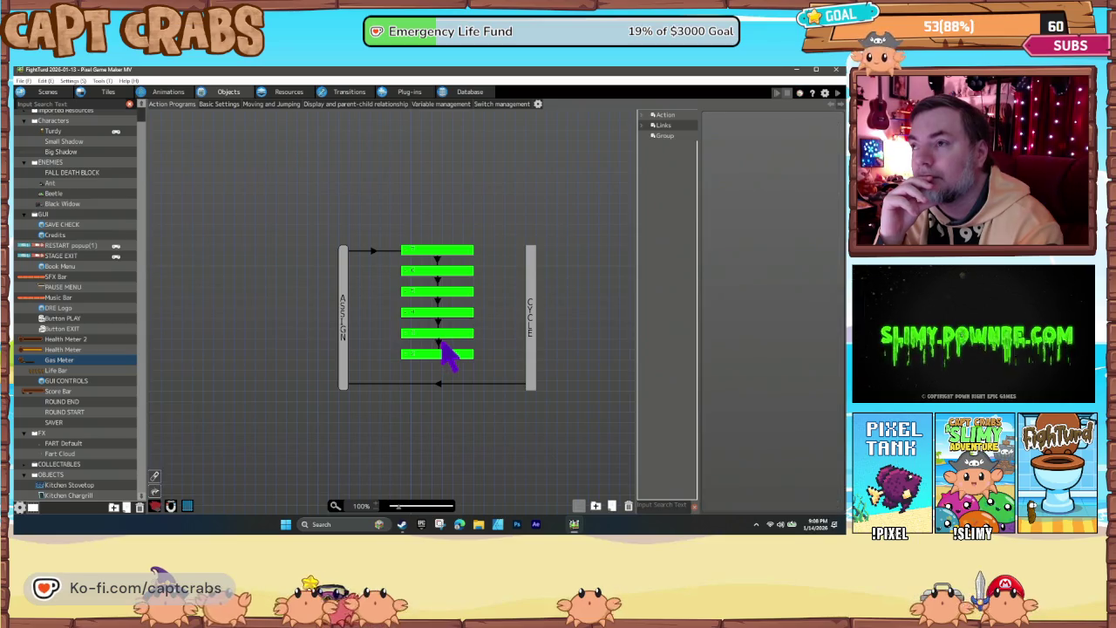
click(438, 342)
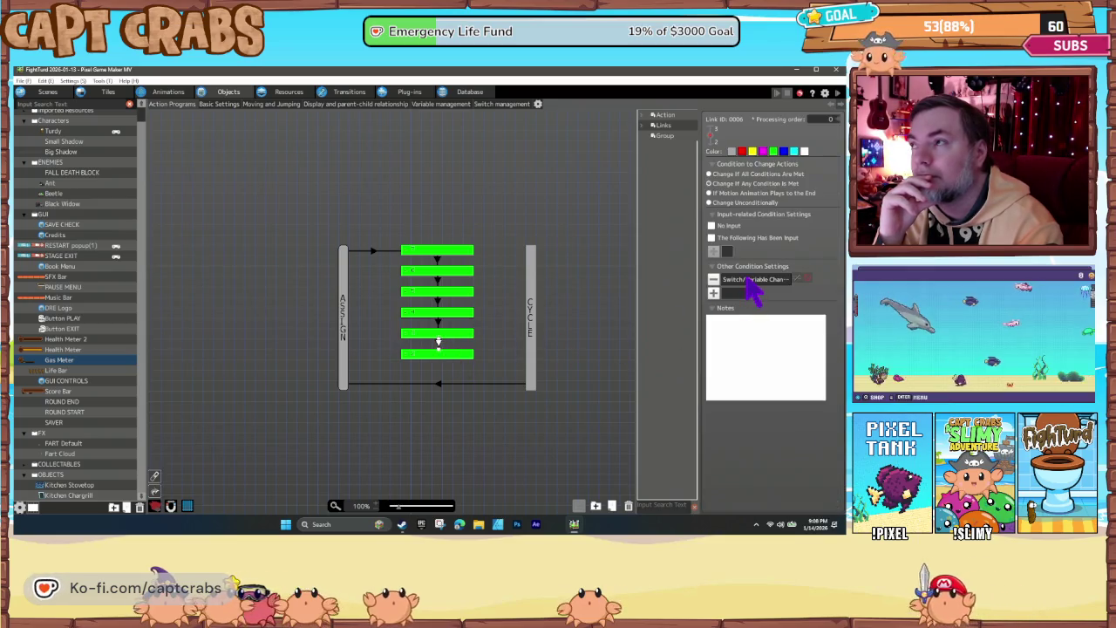
double_click(750, 279)
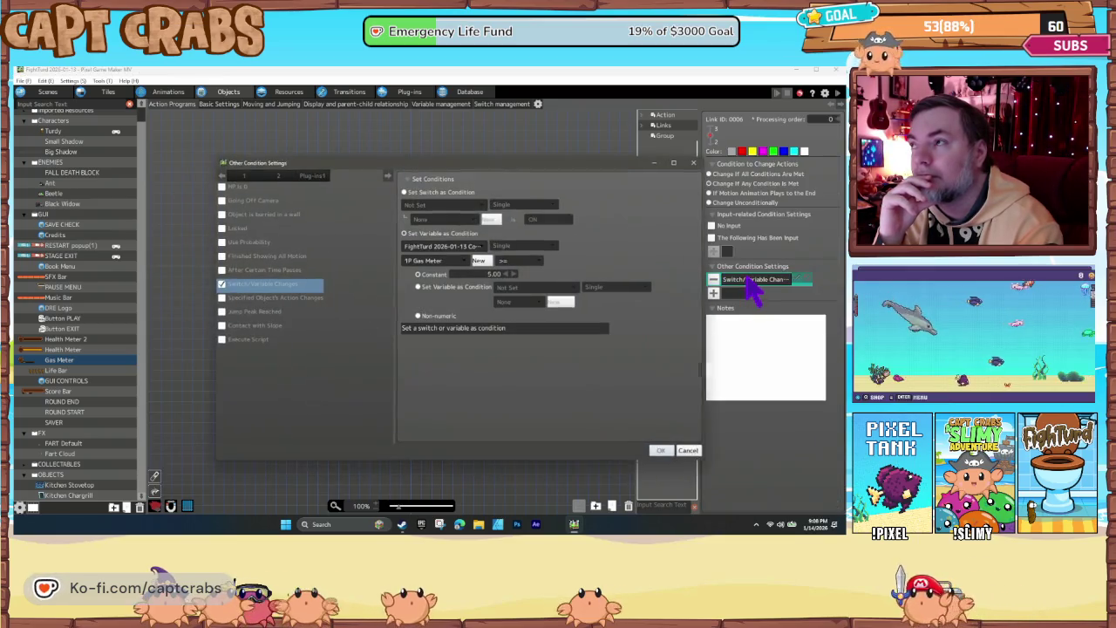
click(659, 450)
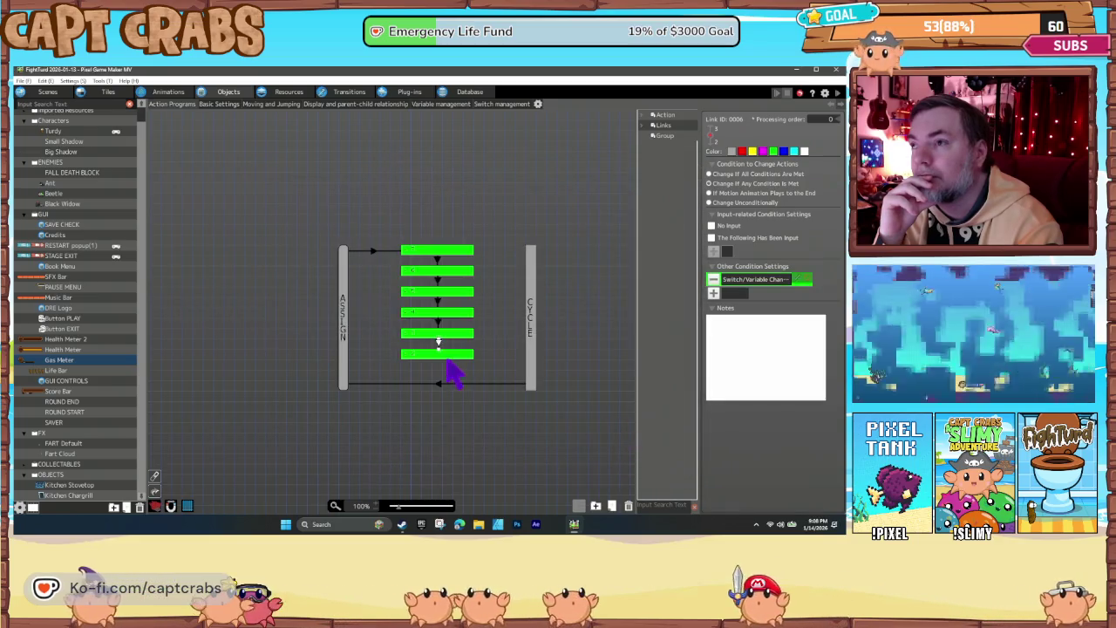
Bring up and dismiss the context options for the bottom link and state
click(439, 344)
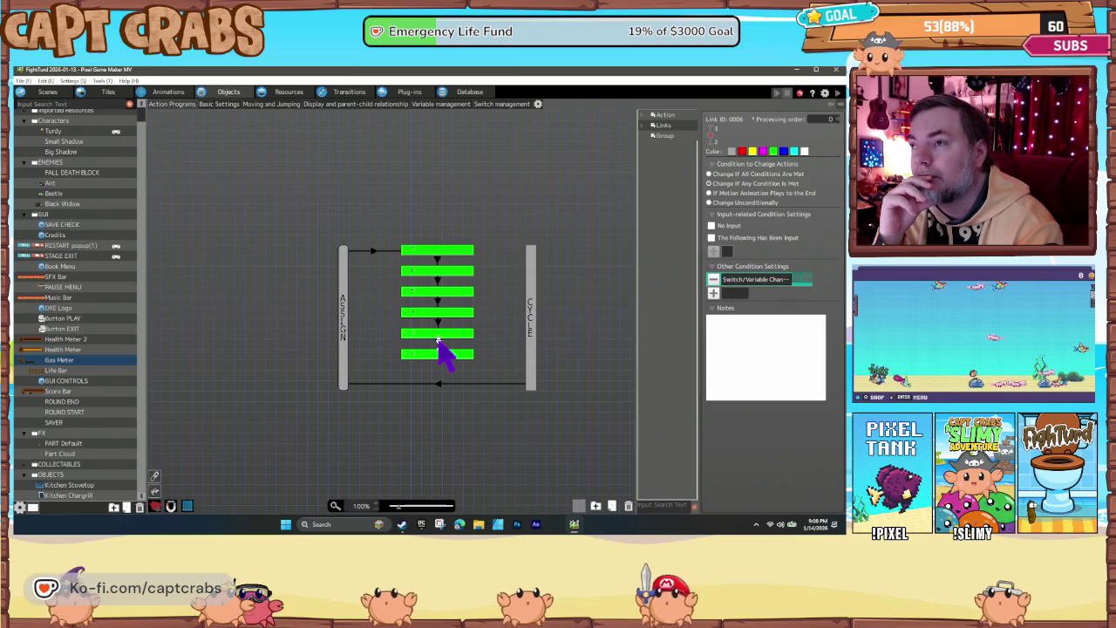
right_click(438, 343)
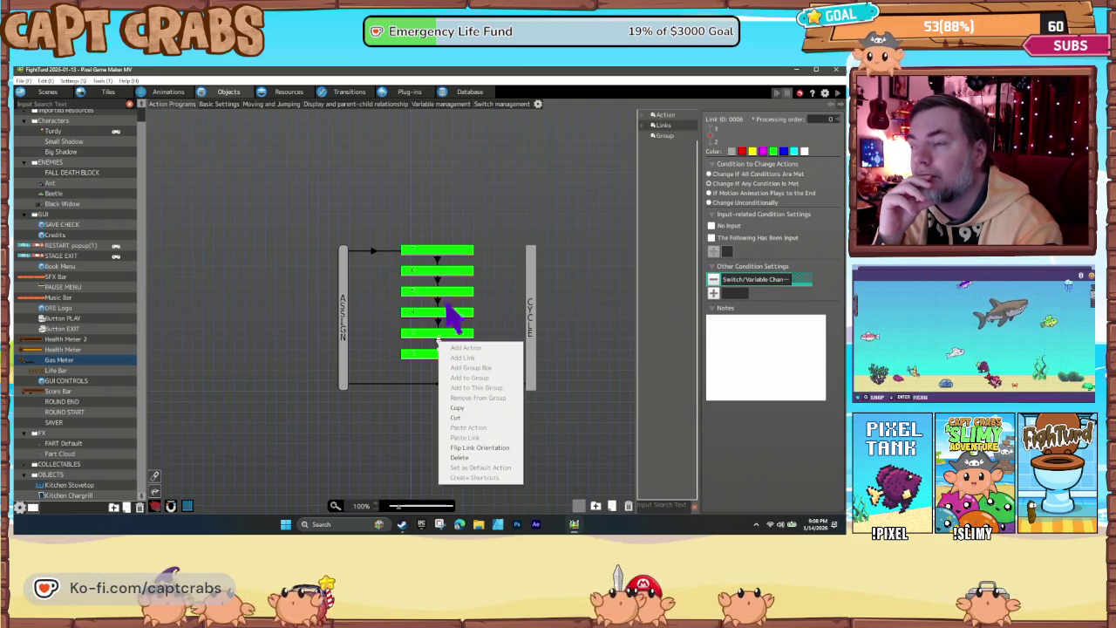
key(Escape)
click(438, 355)
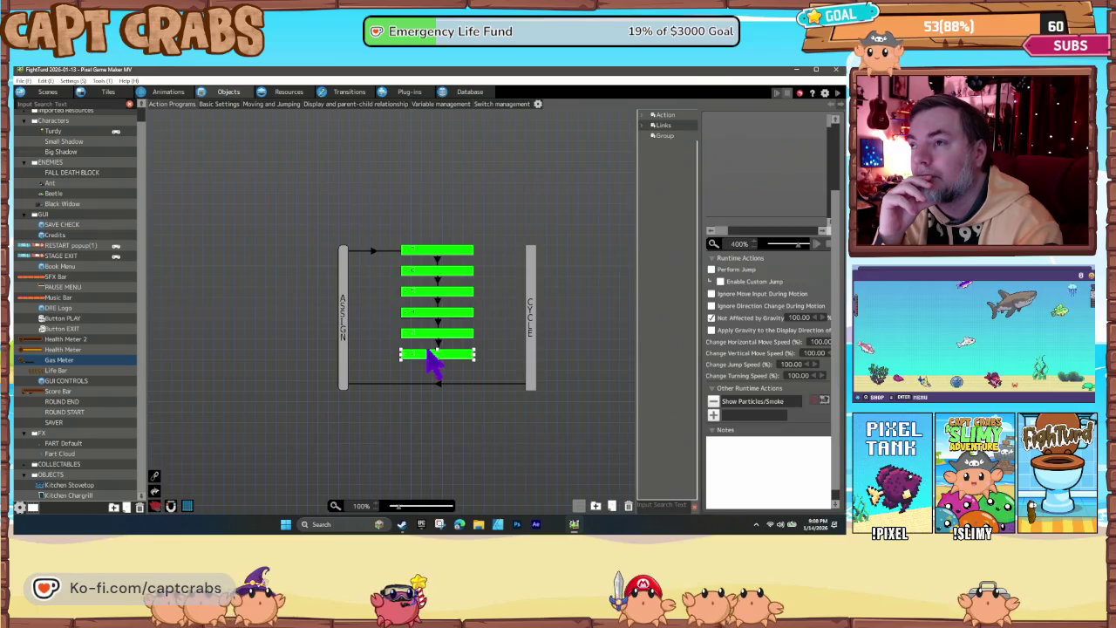
right_click(434, 357)
key(Escape)
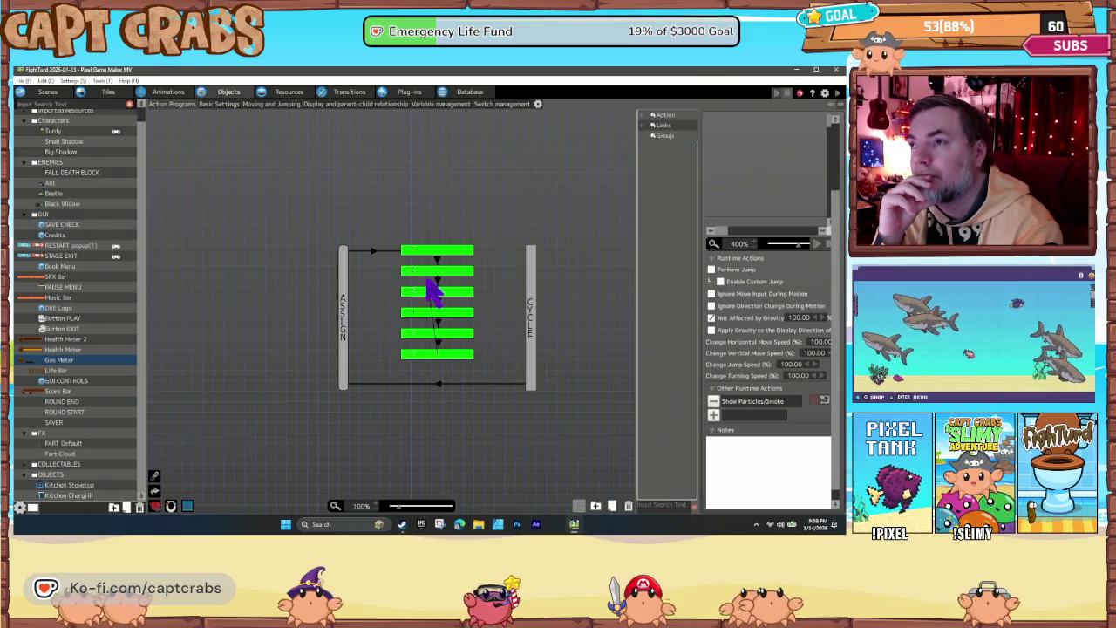
click(422, 259)
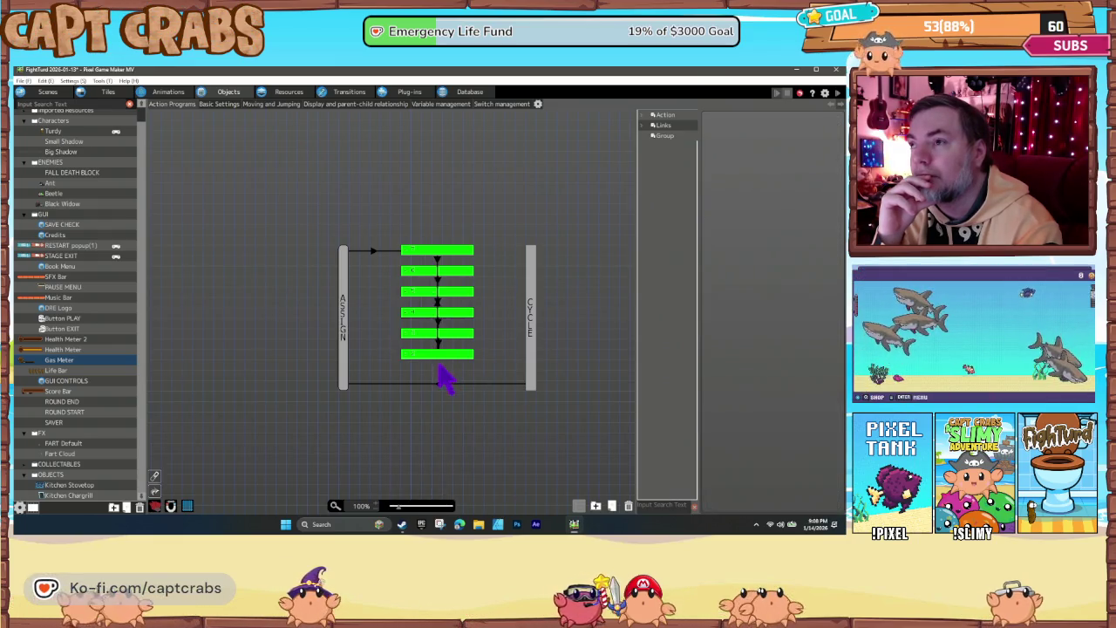
Change the fifth state's link condition to 1P Gas Meter = constant, and save the project
click(436, 332)
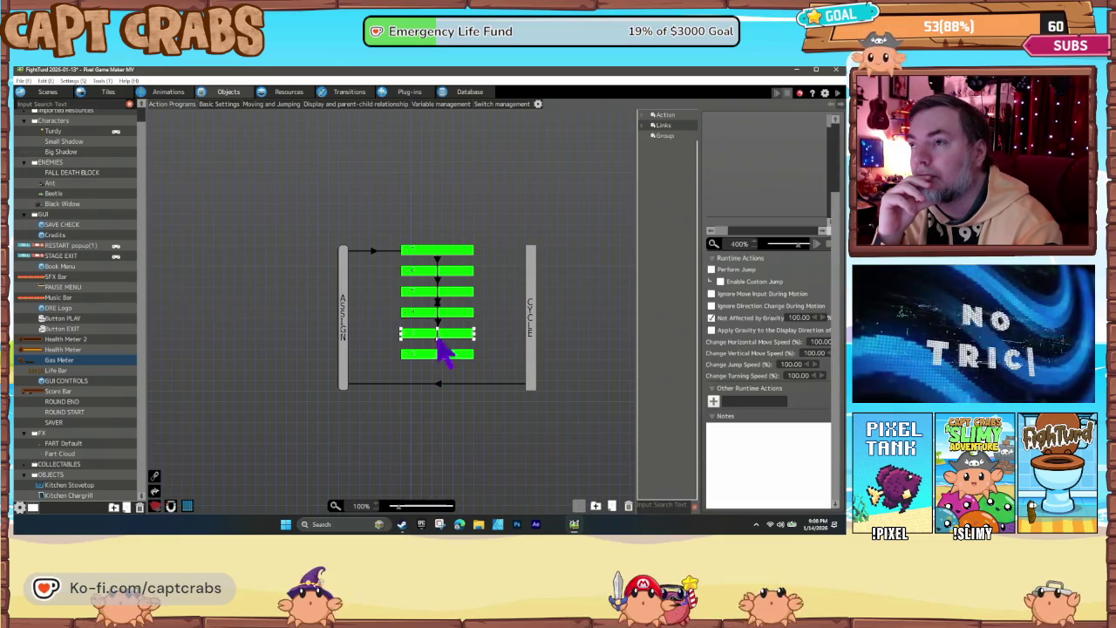
click(438, 343)
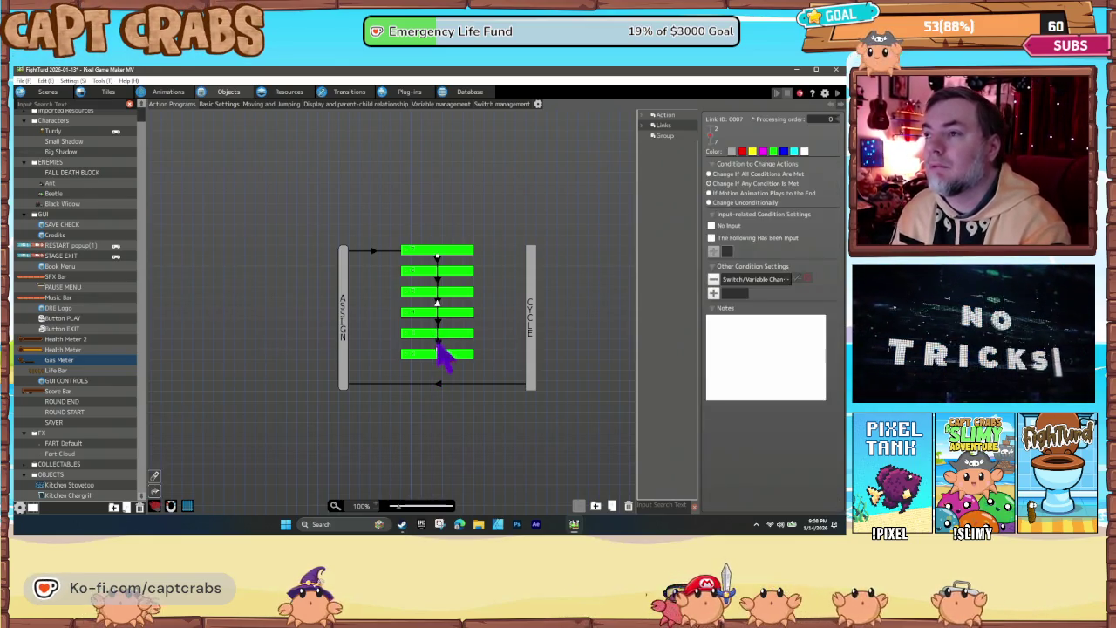
click(427, 352)
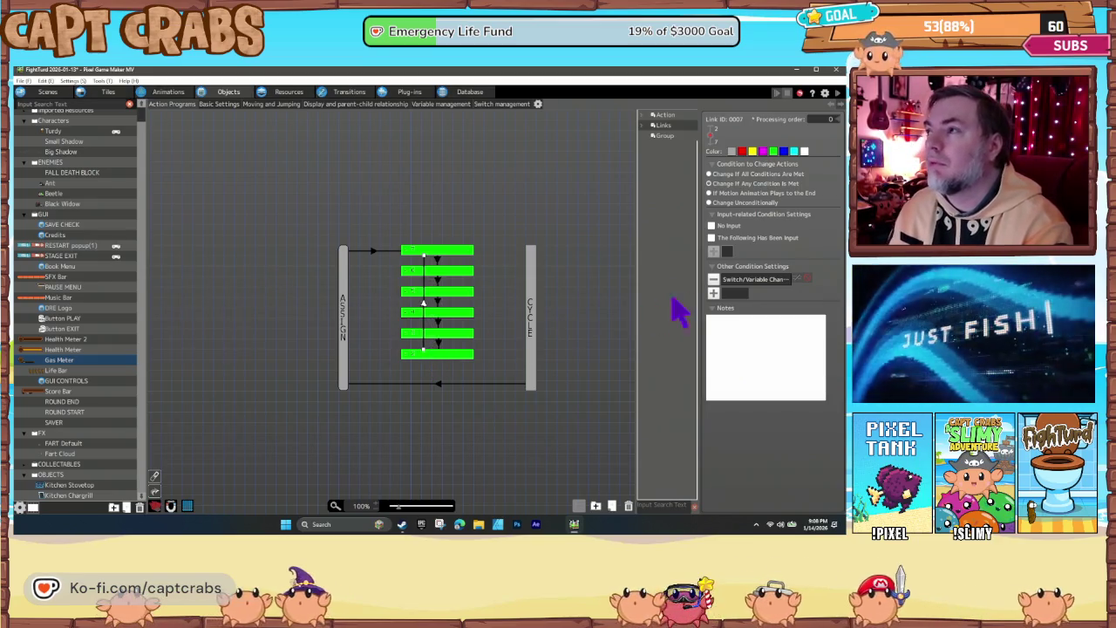
double_click(755, 279)
click(529, 261)
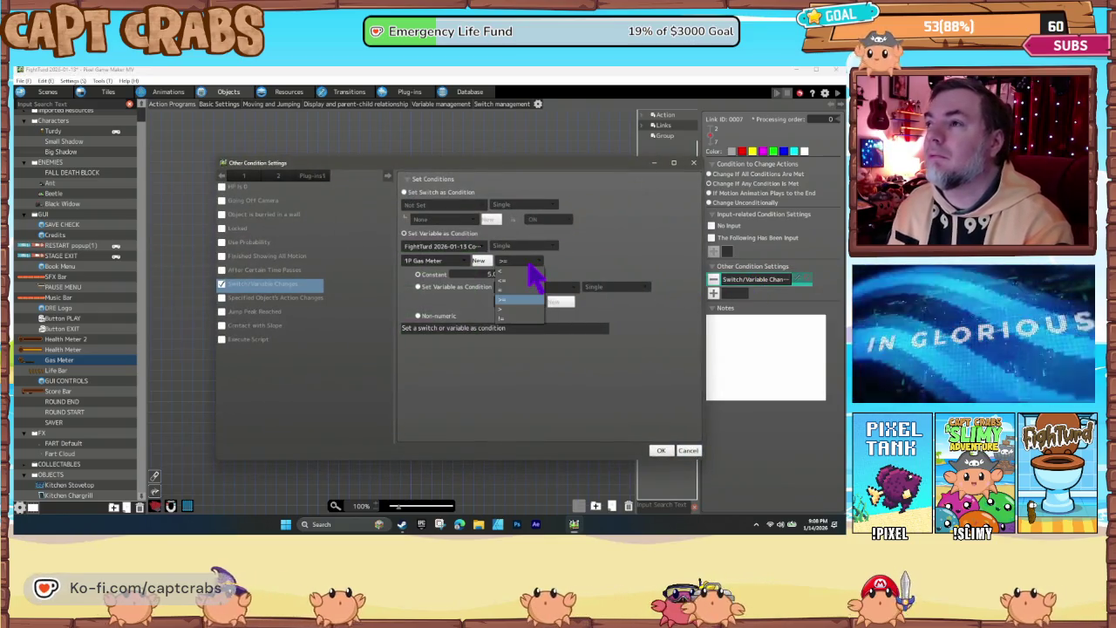
click(518, 299)
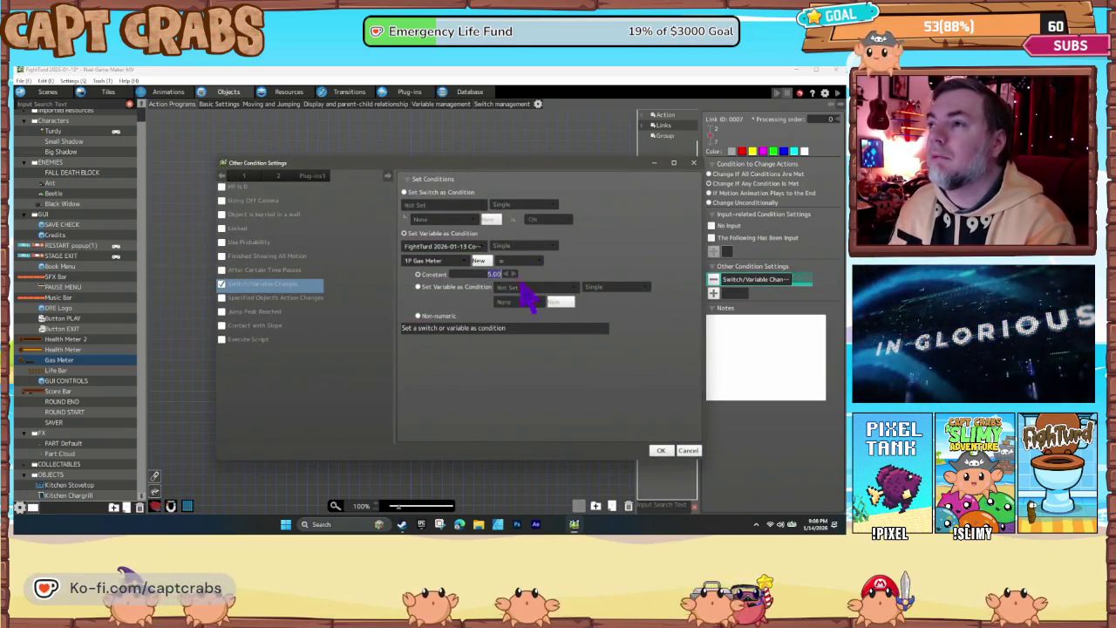
click(660, 450)
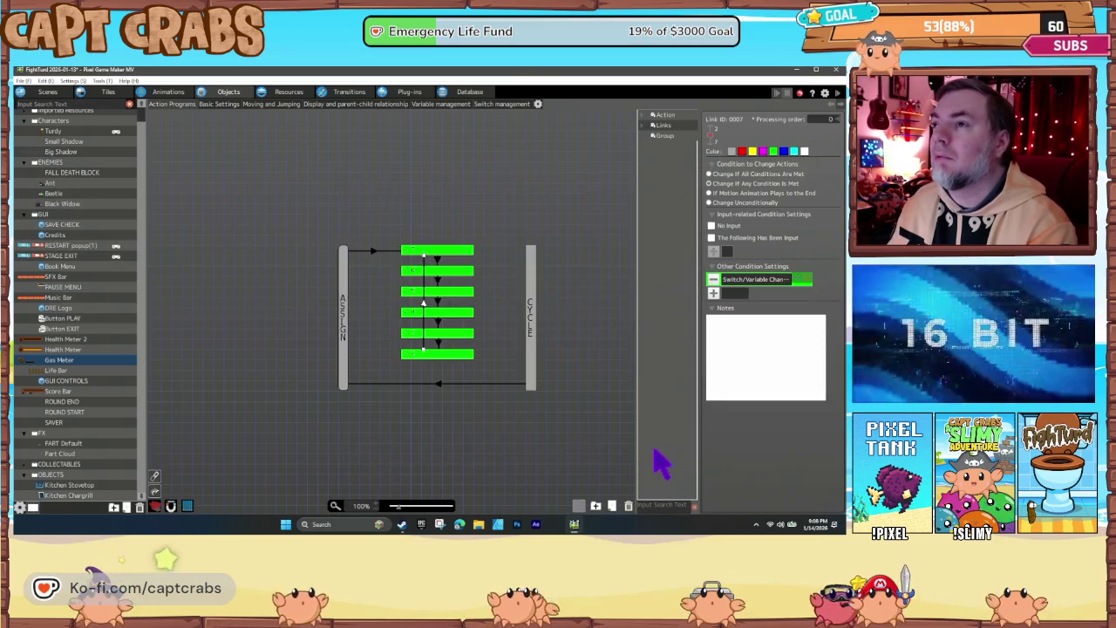
double_click(739, 281)
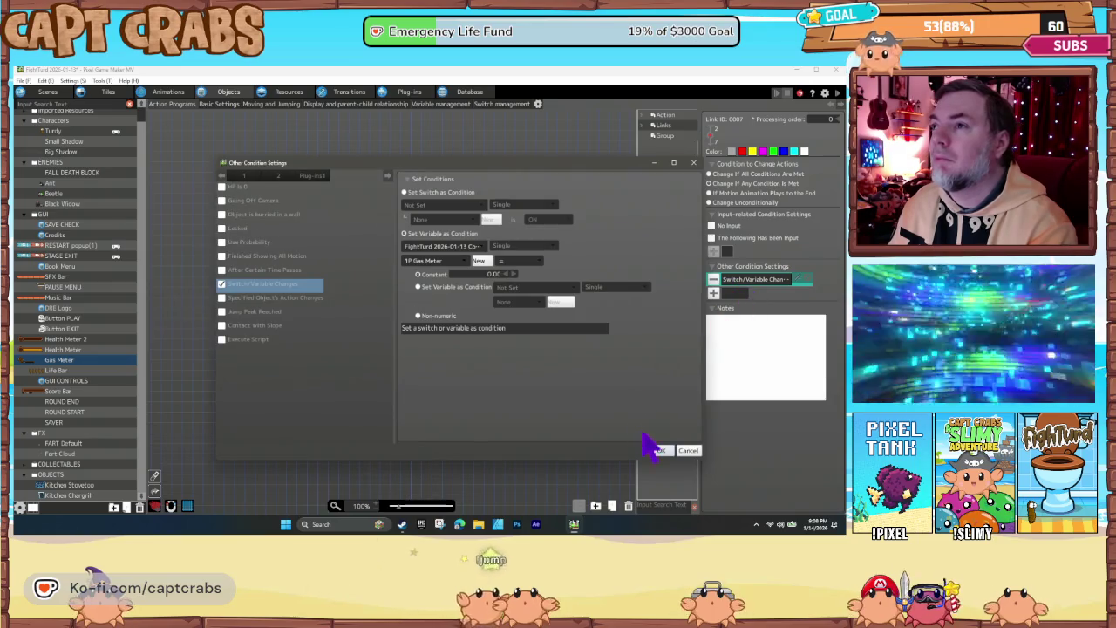
click(664, 451)
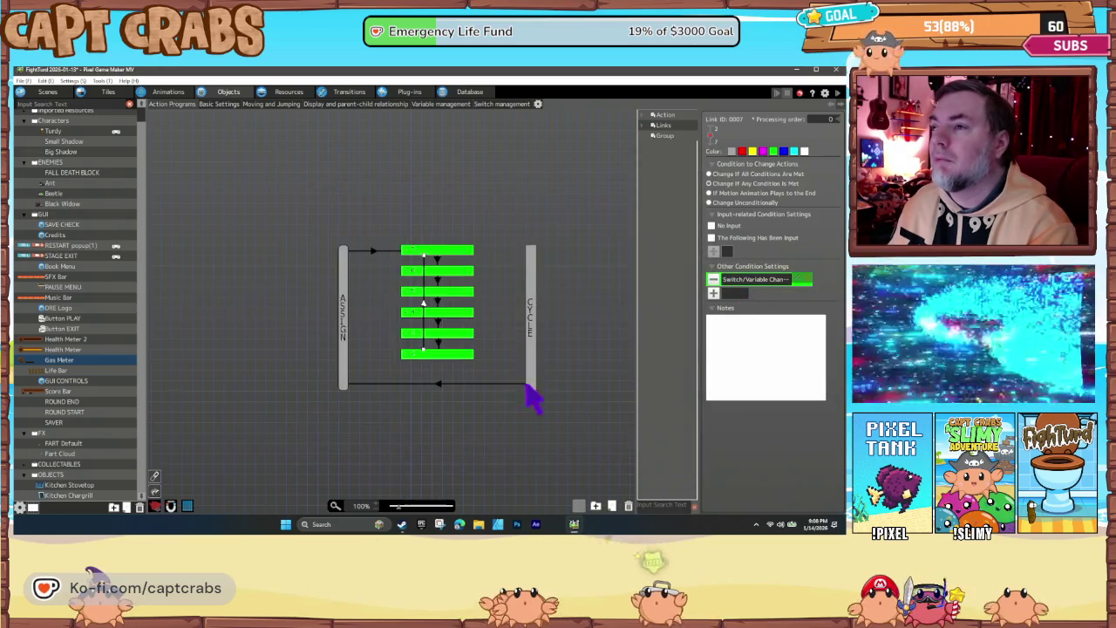
click(383, 349)
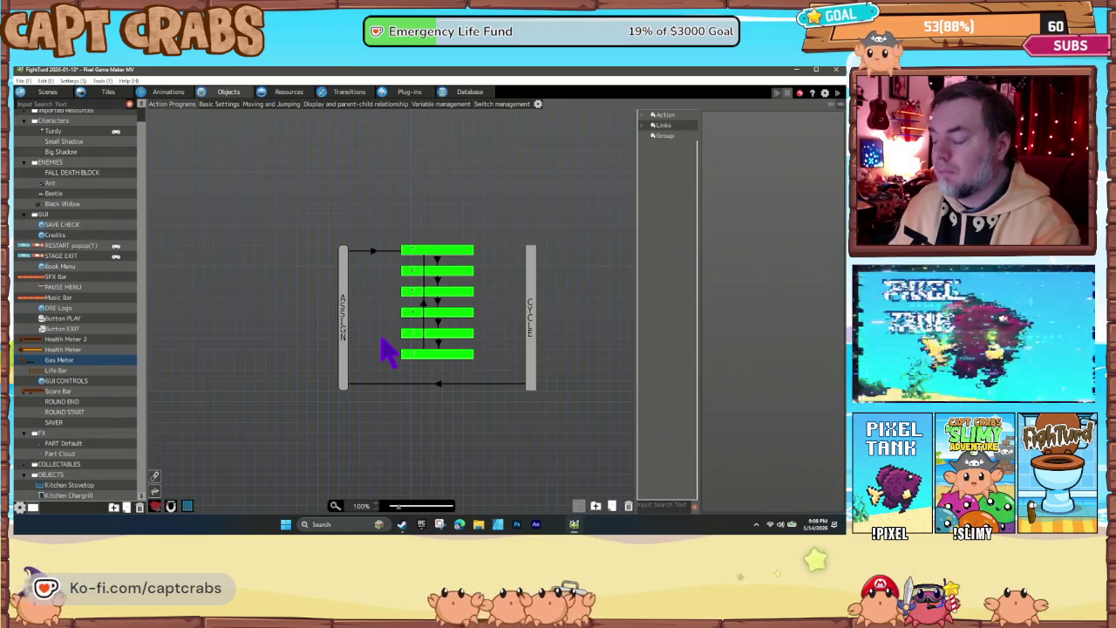
key(ctrl+s)
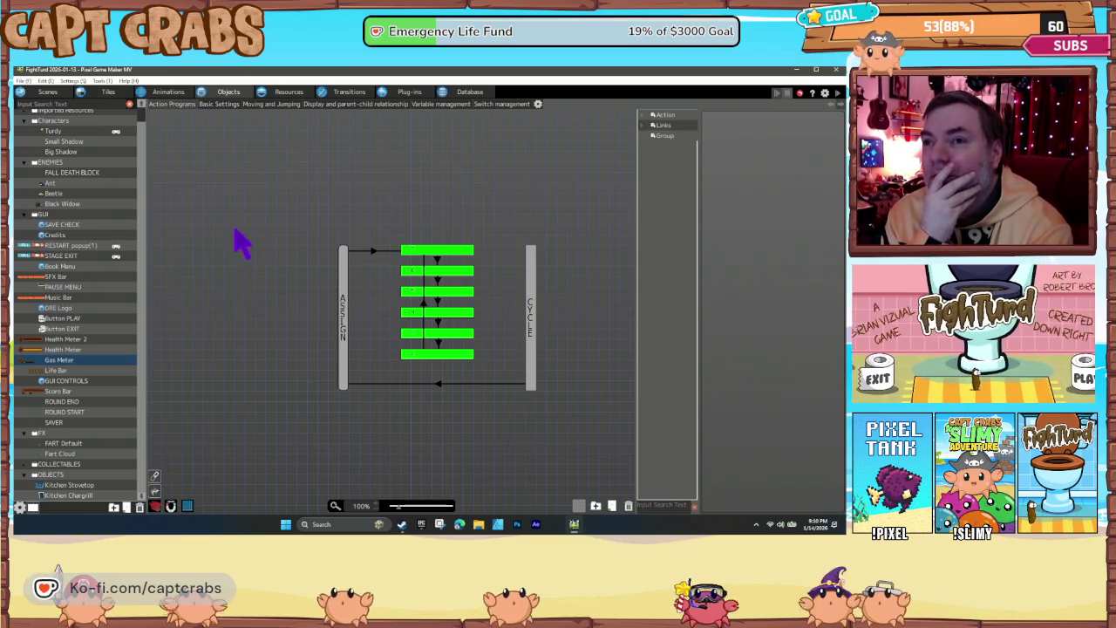
Widen the collision area on the Fart Cloud animation's 0.75s frame
click(162, 91)
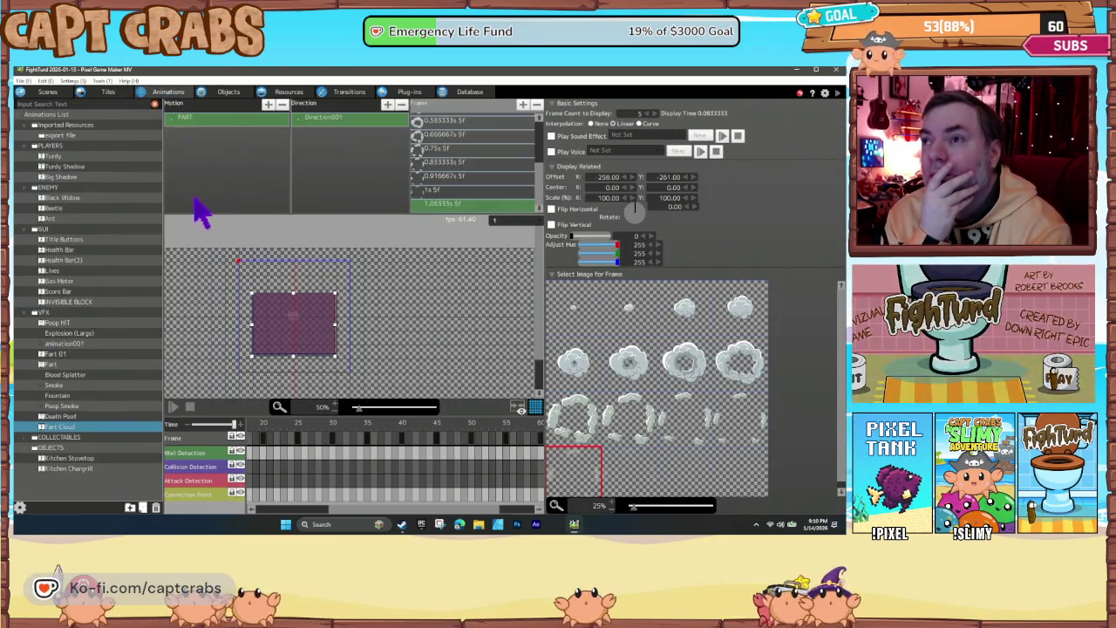
mouse_move(267, 424)
mouse_down()
mouse_move(516, 428)
mouse_move(430, 433)
mouse_up()
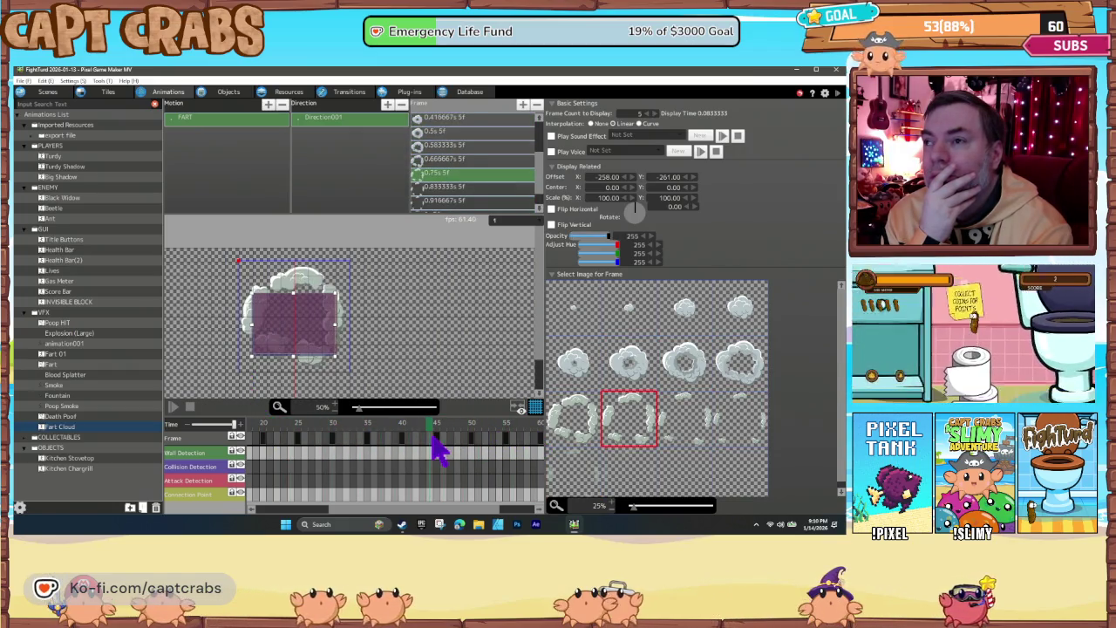
click(302, 329)
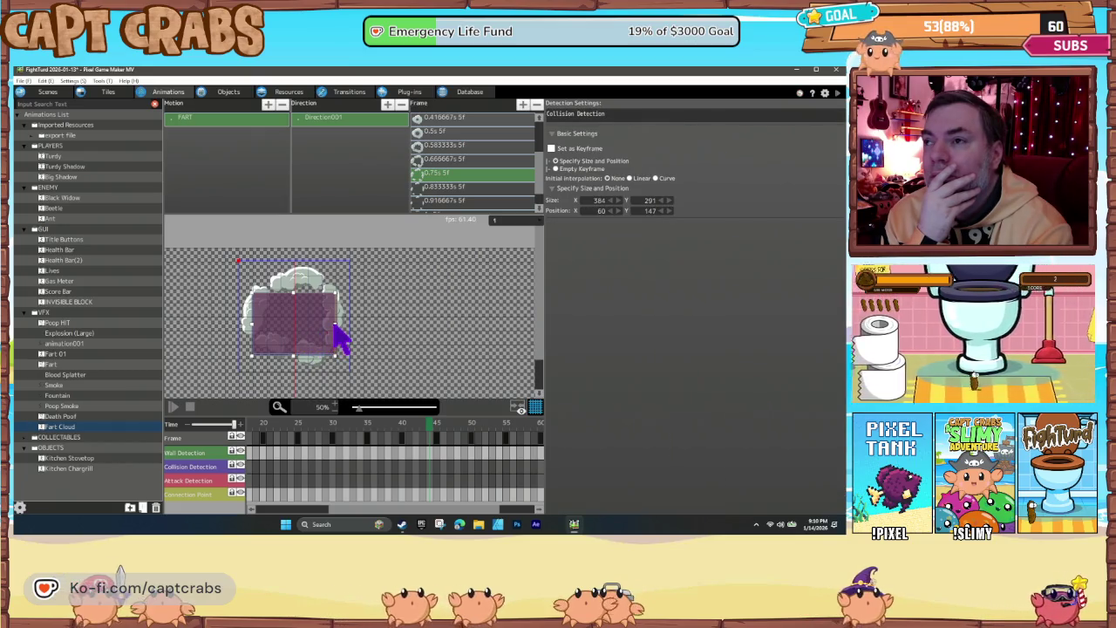
drag(337, 325, 346, 324)
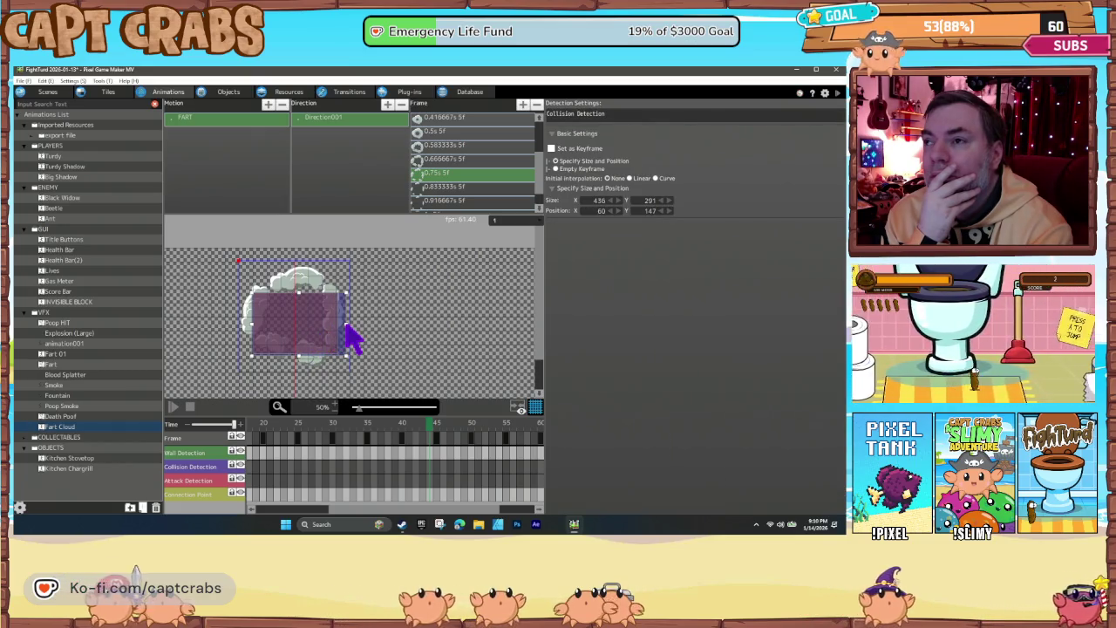
Extend the attack area downward and left to cover the cloud, then save
click(249, 325)
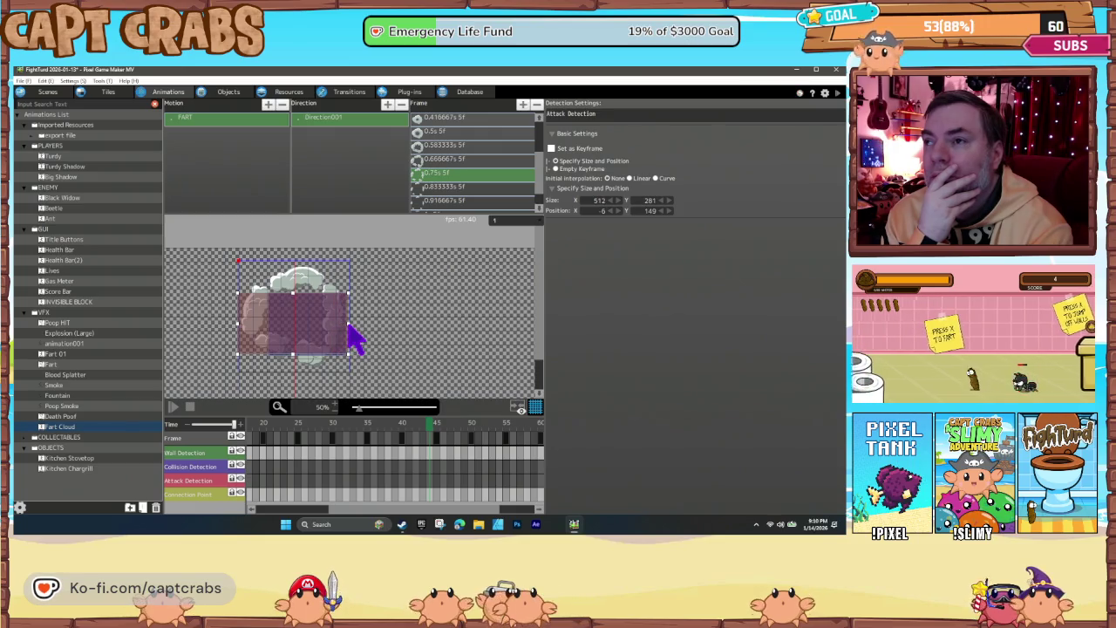
drag(293, 354, 294, 374)
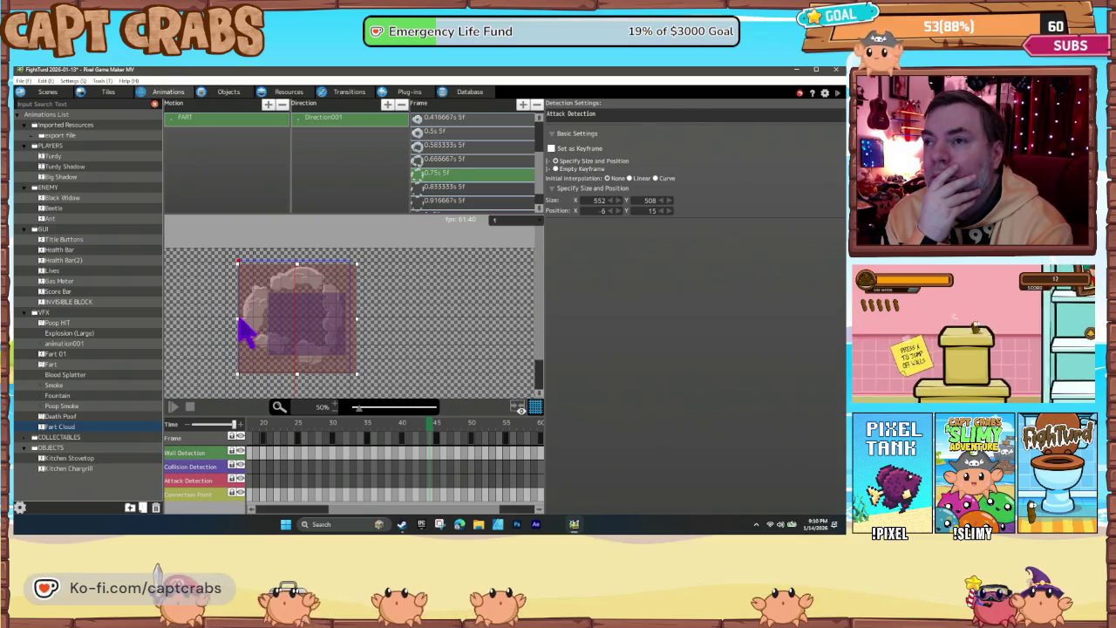
drag(237, 321, 229, 321)
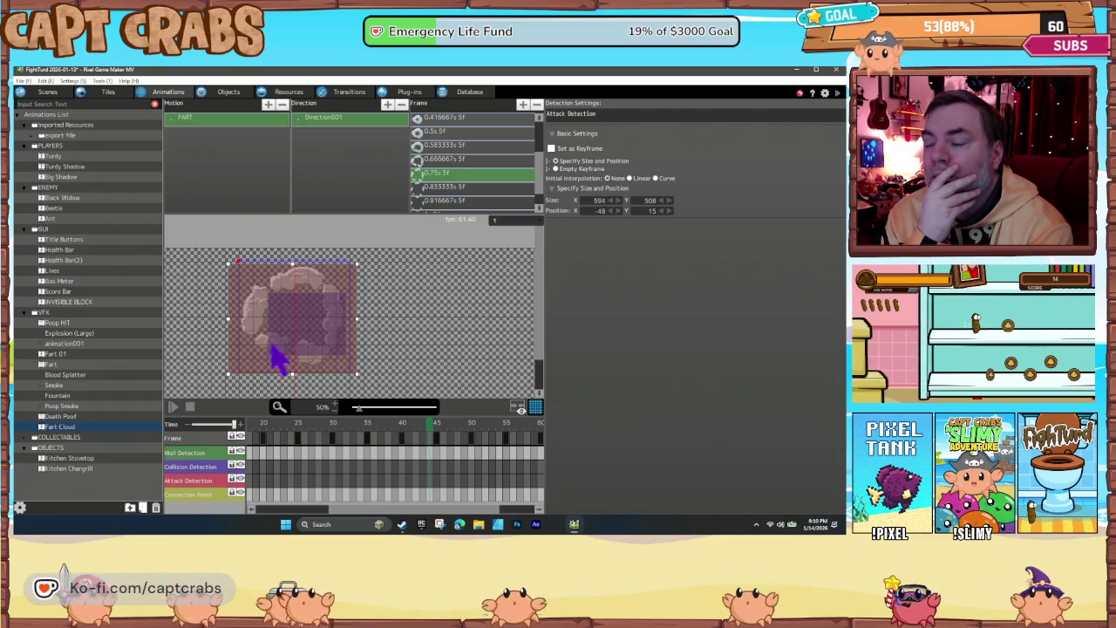
mouse_move(258, 436)
mouse_down()
mouse_move(598, 436)
mouse_move(283, 436)
mouse_up()
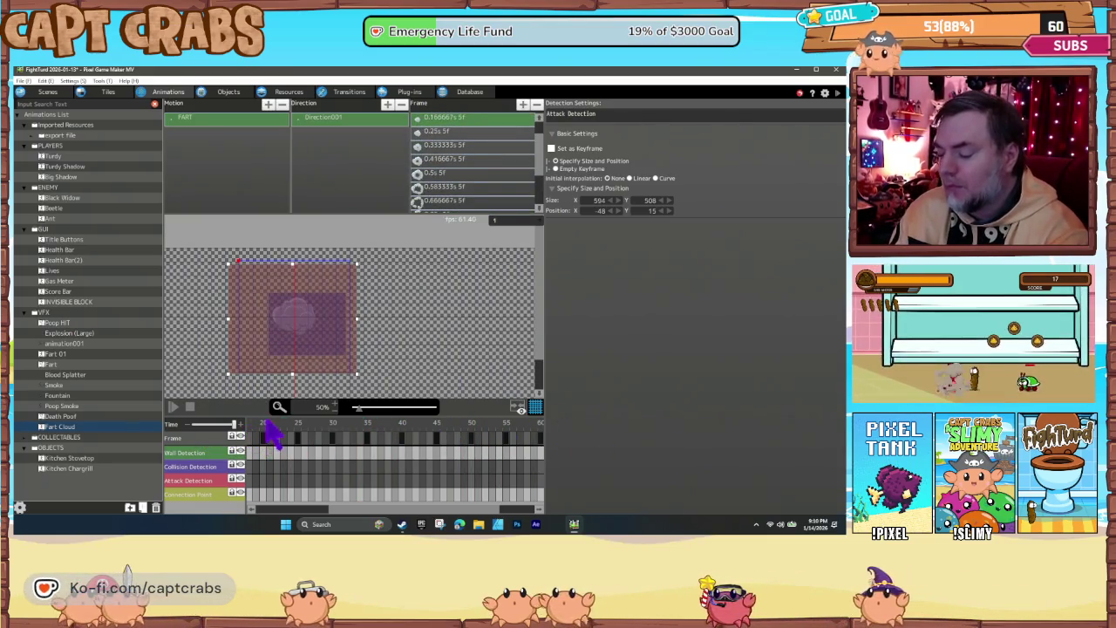
key(ctrl+s)
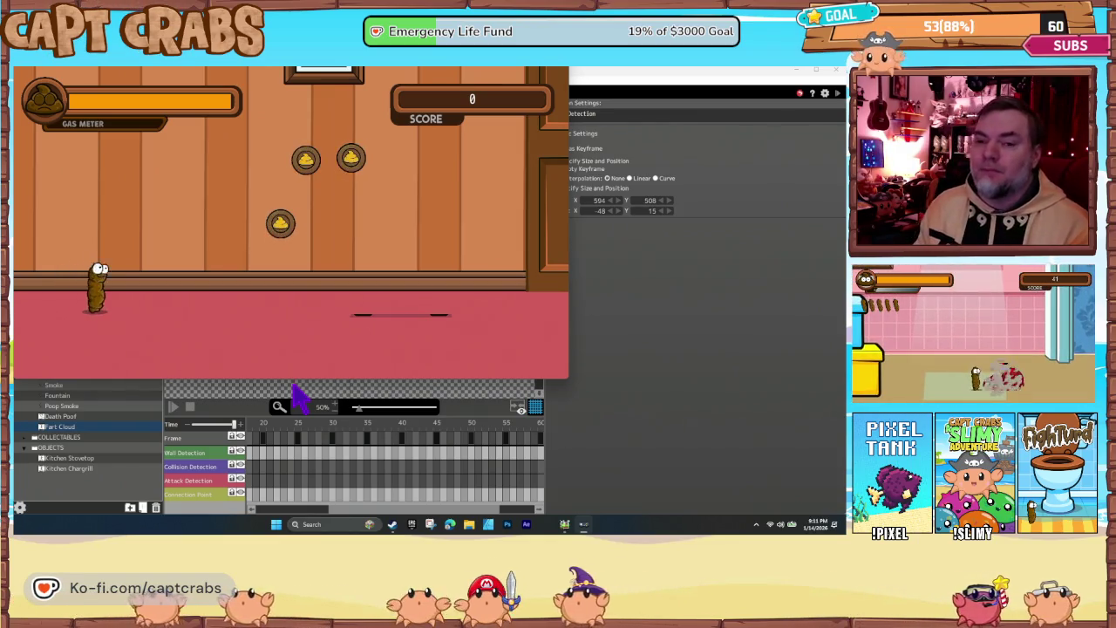
Walk the poop character right past the door and bookshelf, gassing the spider
key(Right)
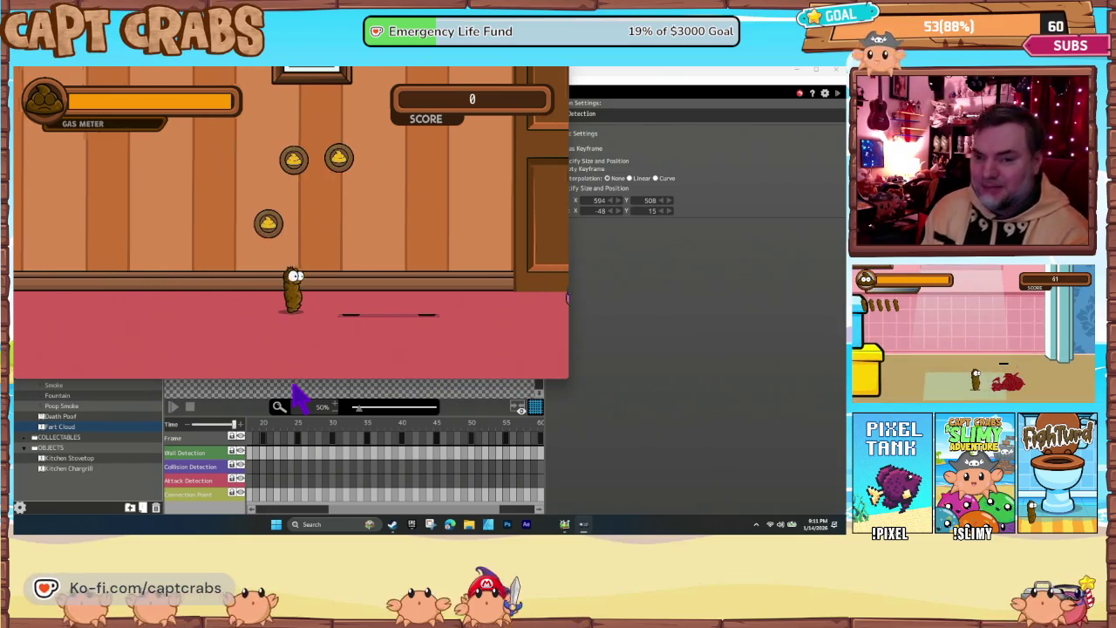
key(Right)
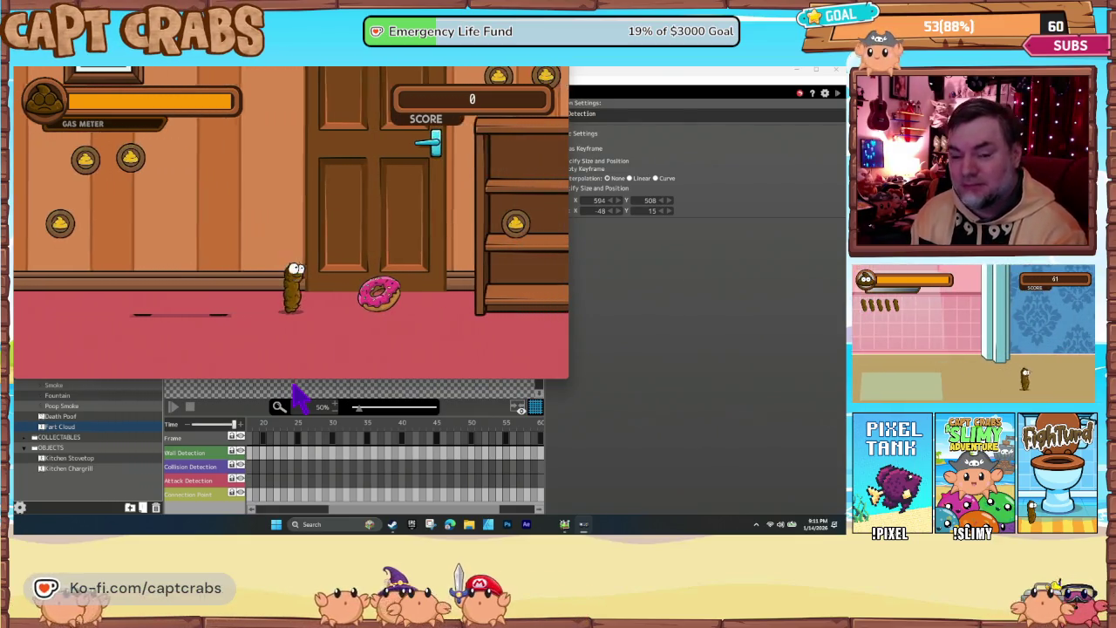
key(Right)
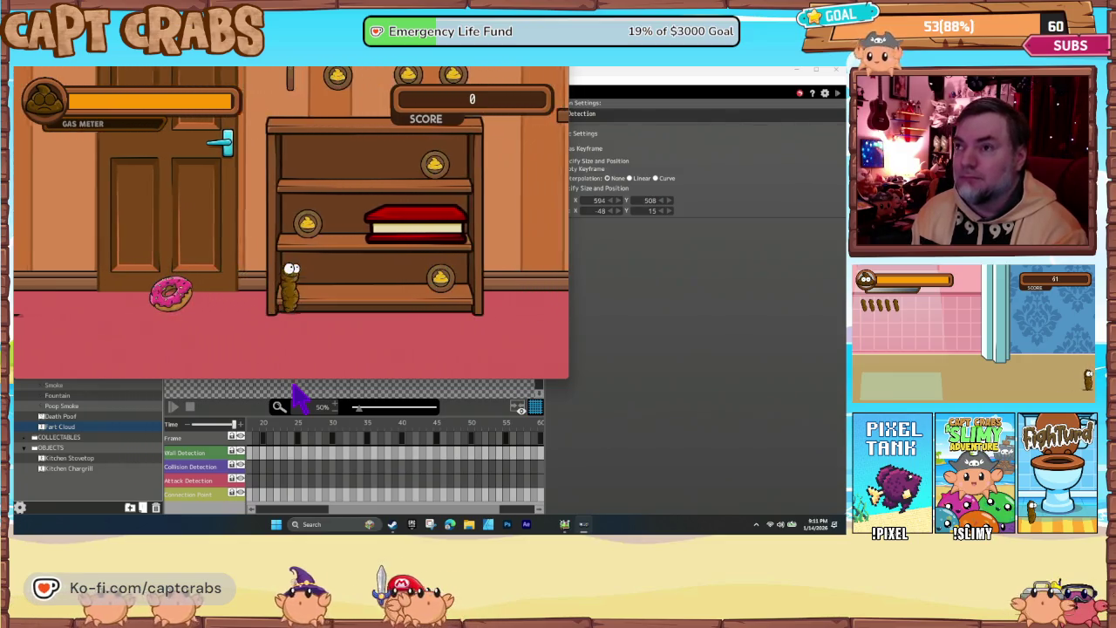
key(Right)
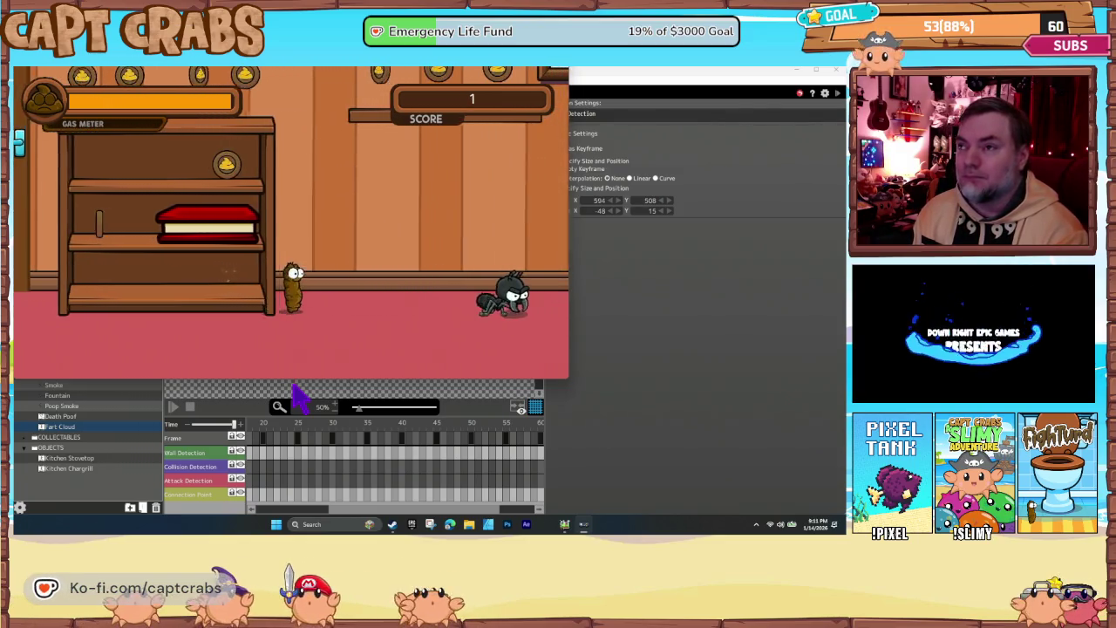
key(Right)
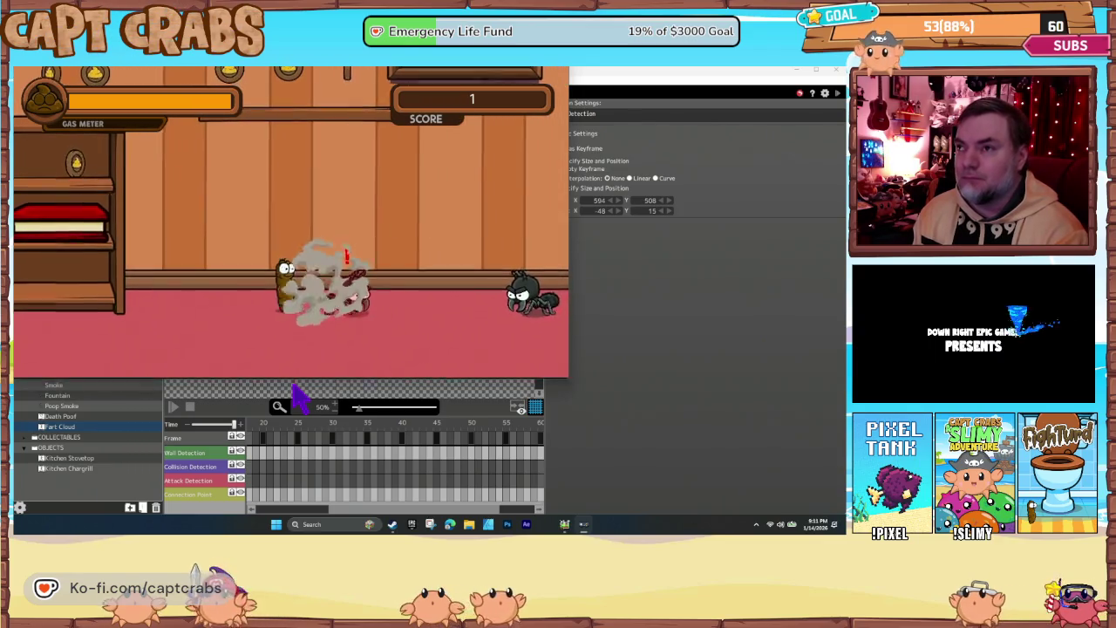
key(Right)
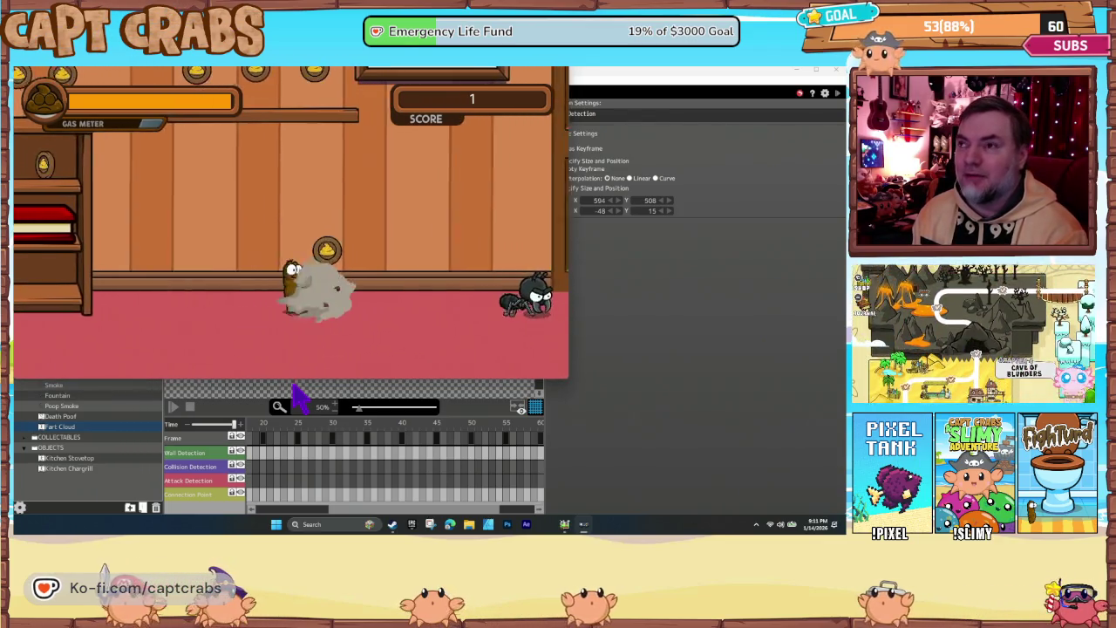
key(Right)
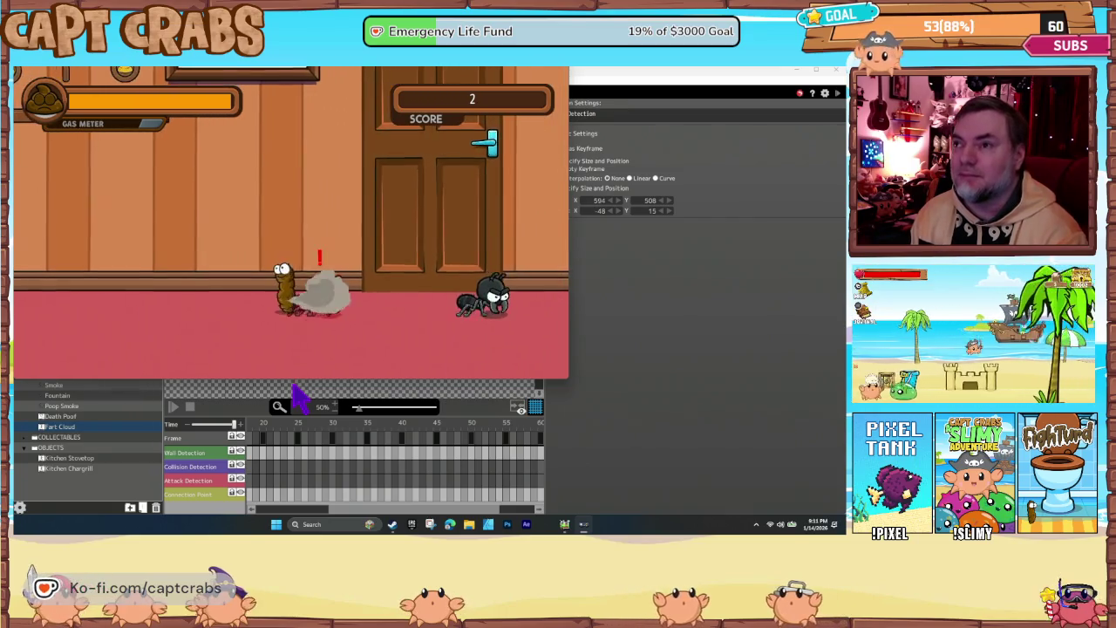
Keep gassing the spider until it is defeated and collect its dropped coin
key(Right)
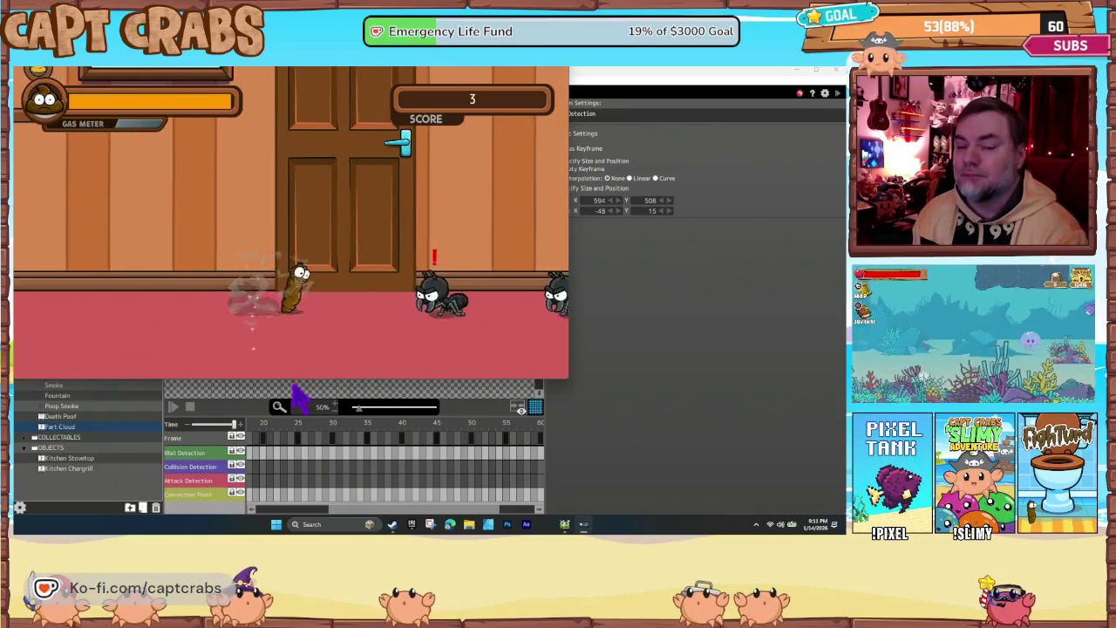
key(Right)
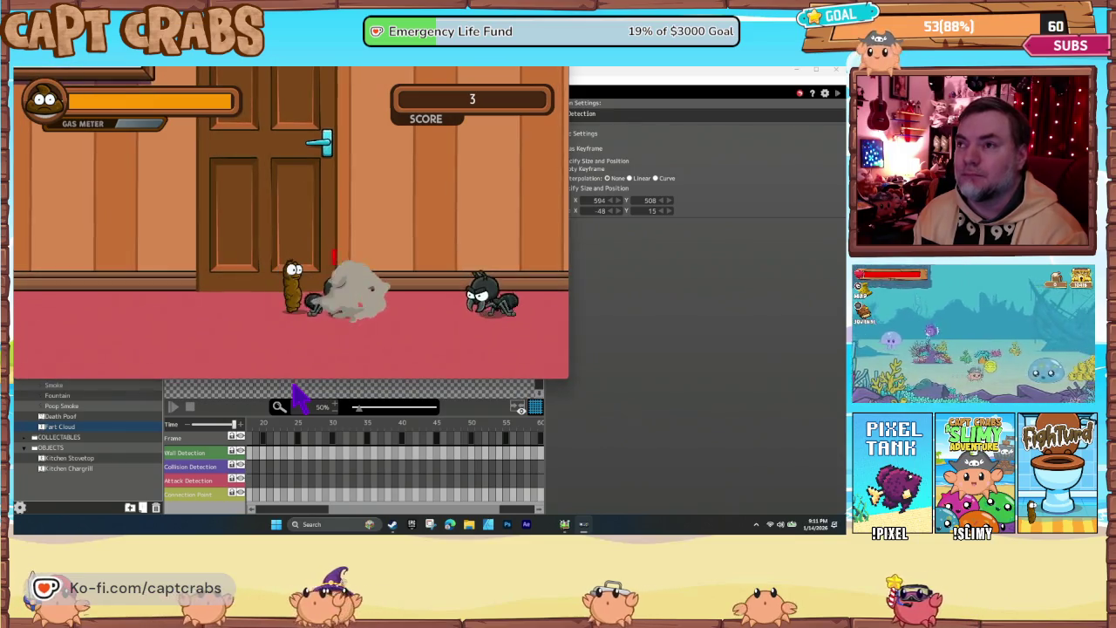
key(Right)
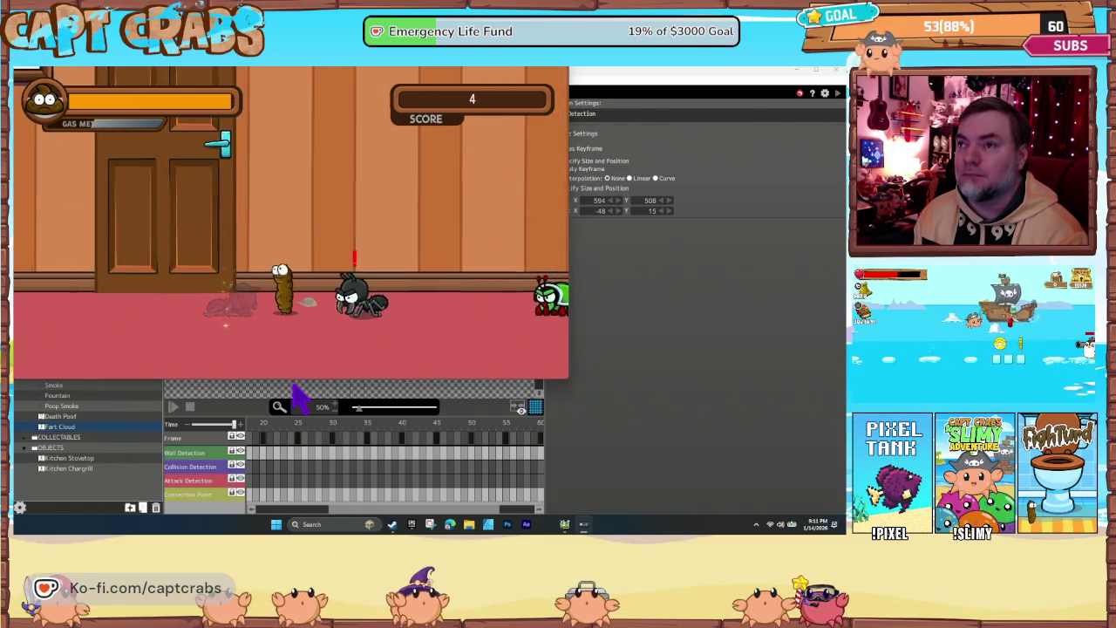
key(Right)
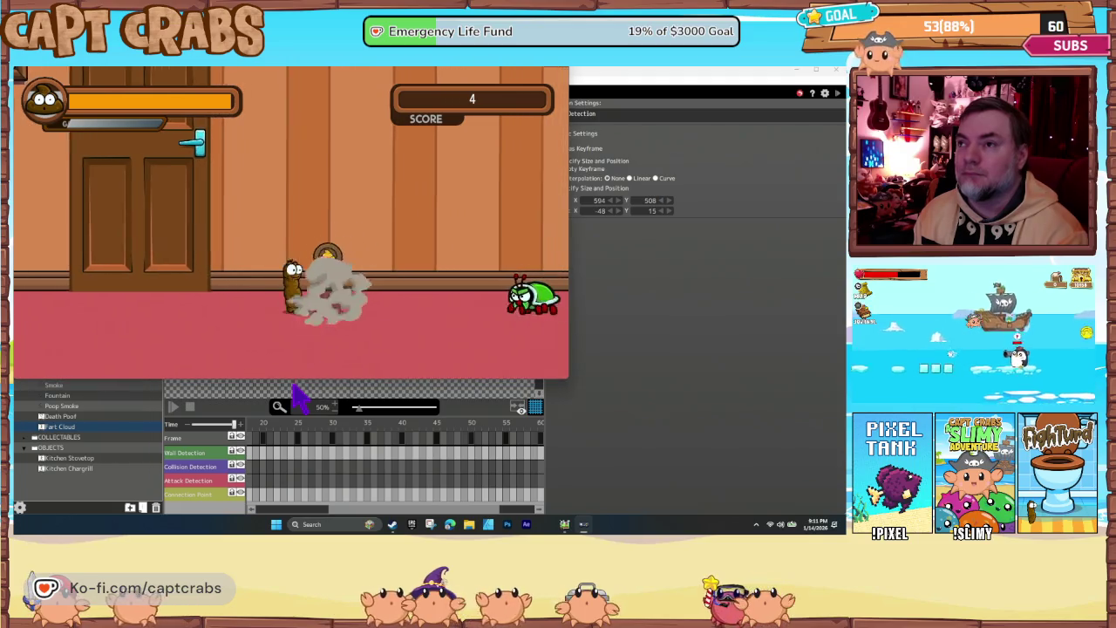
key(Right)
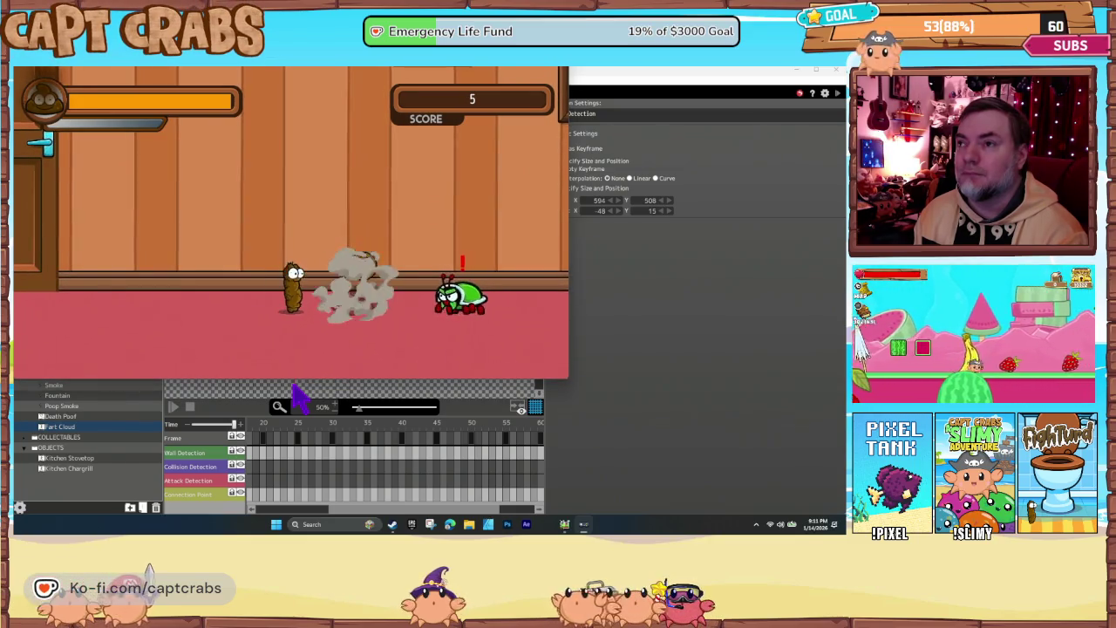
Gas the turtle, jump onto the ledge, collect the coin, then pause and resume
key(Right)
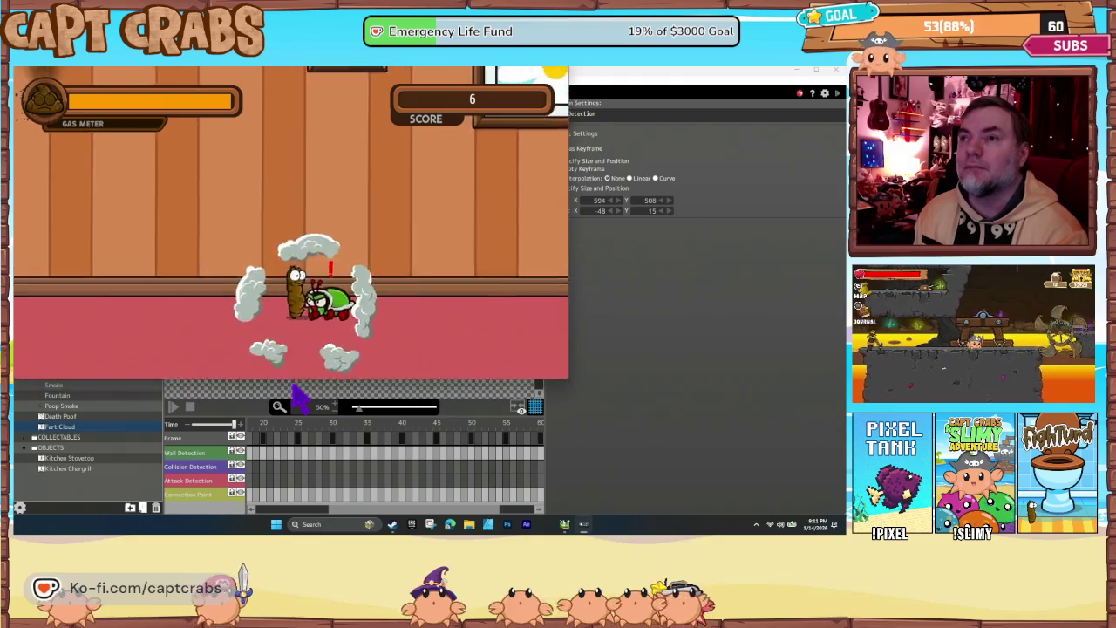
key(Up)
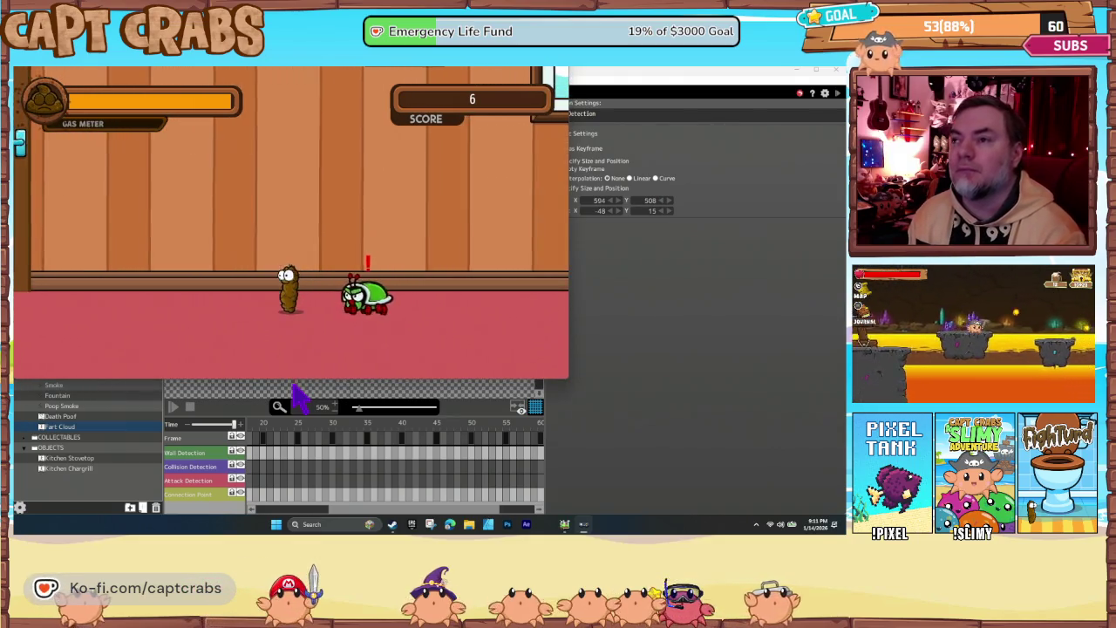
key(Left)
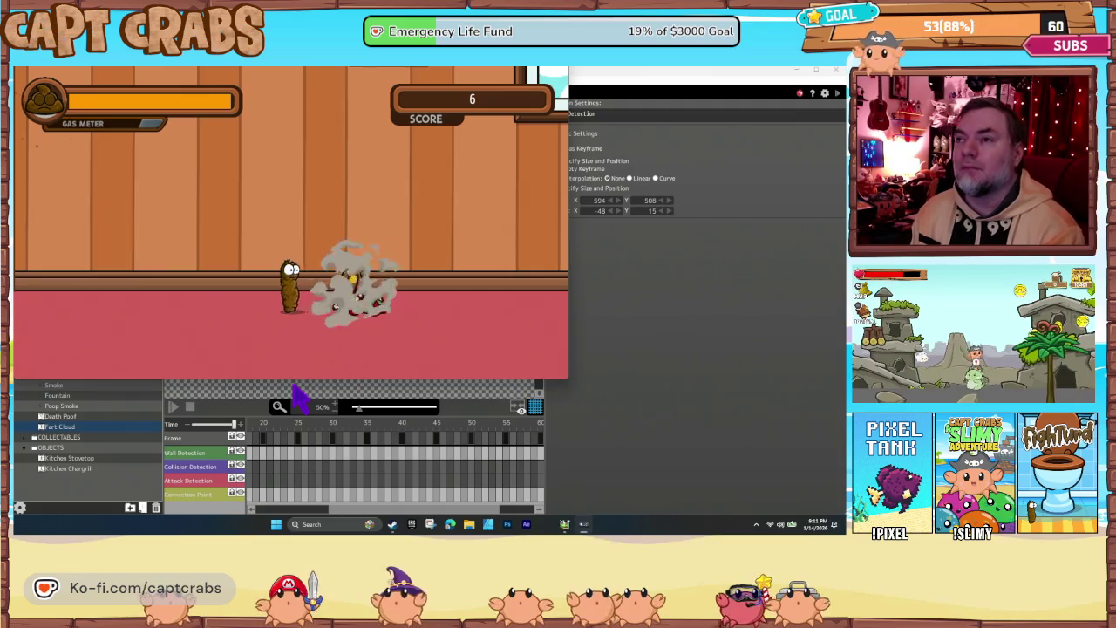
key(Right)
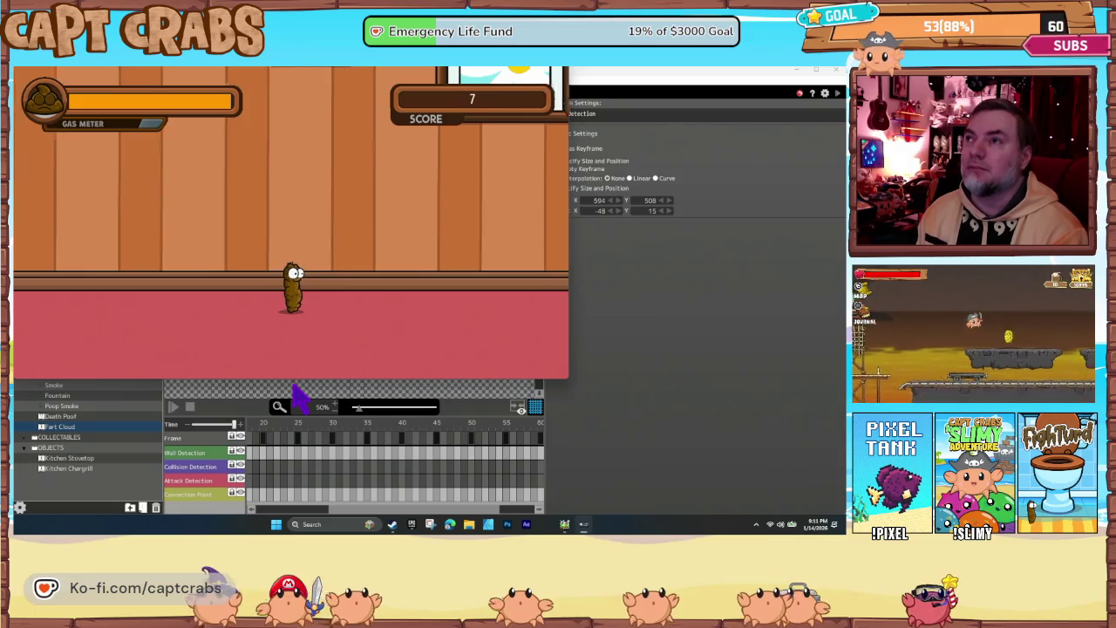
key(Right)
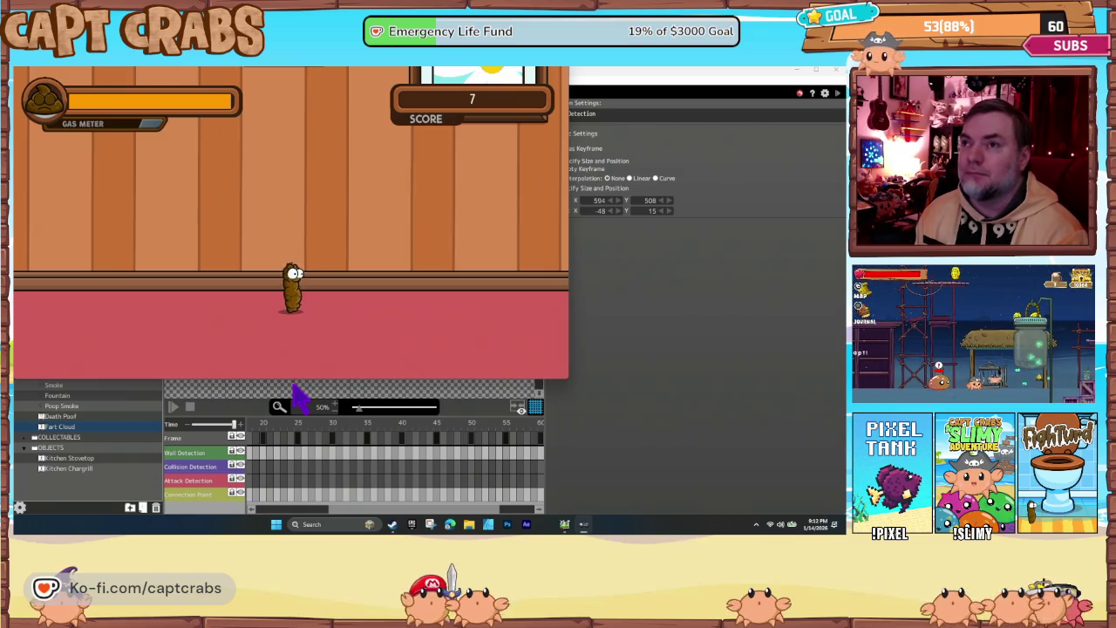
key(Escape)
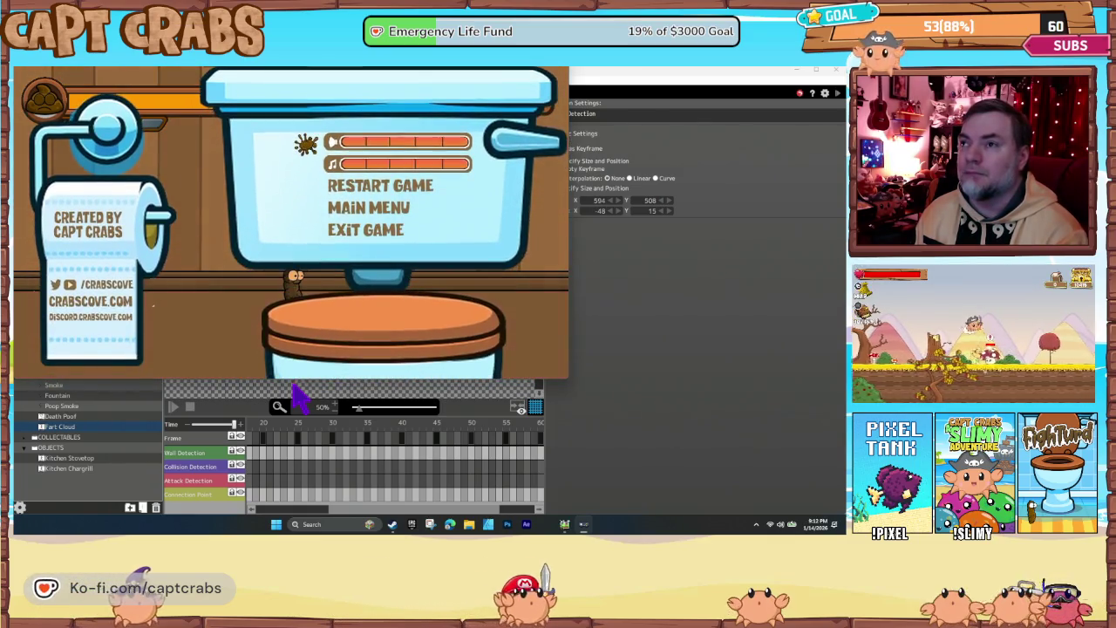
key(Escape)
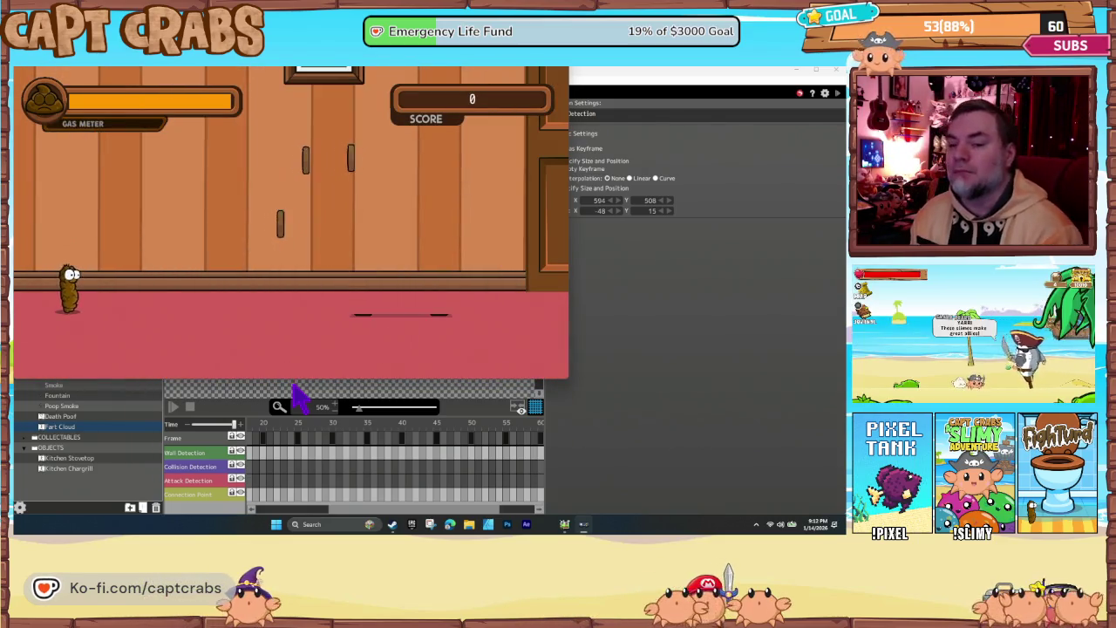
Run right collecting coins, fart at the enemies, then end the test play
key(Right)
key(space)
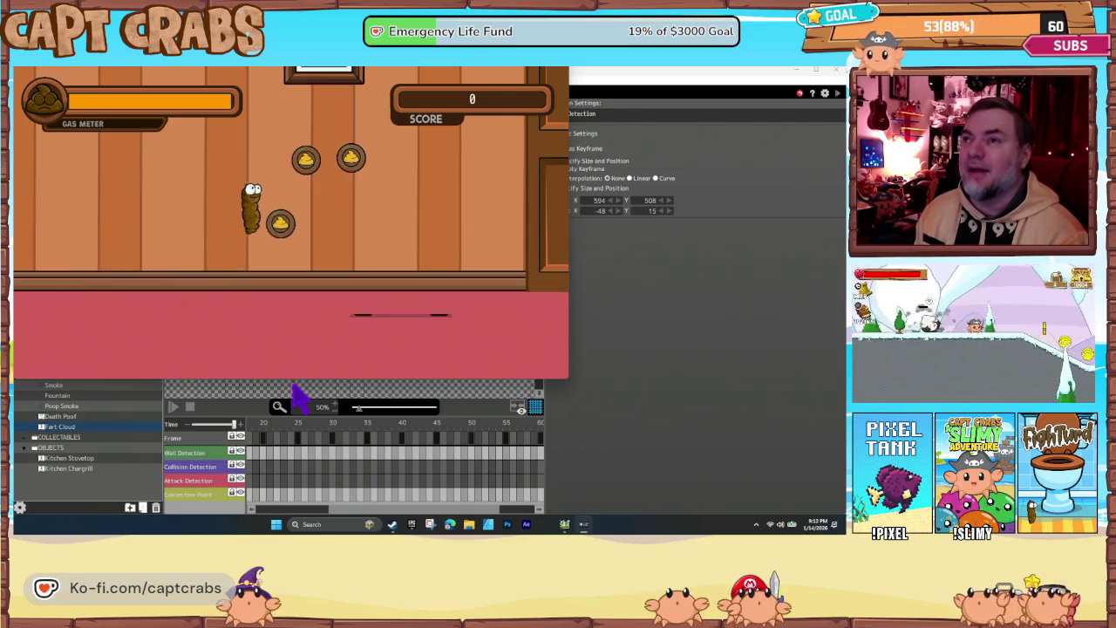
key(Right)
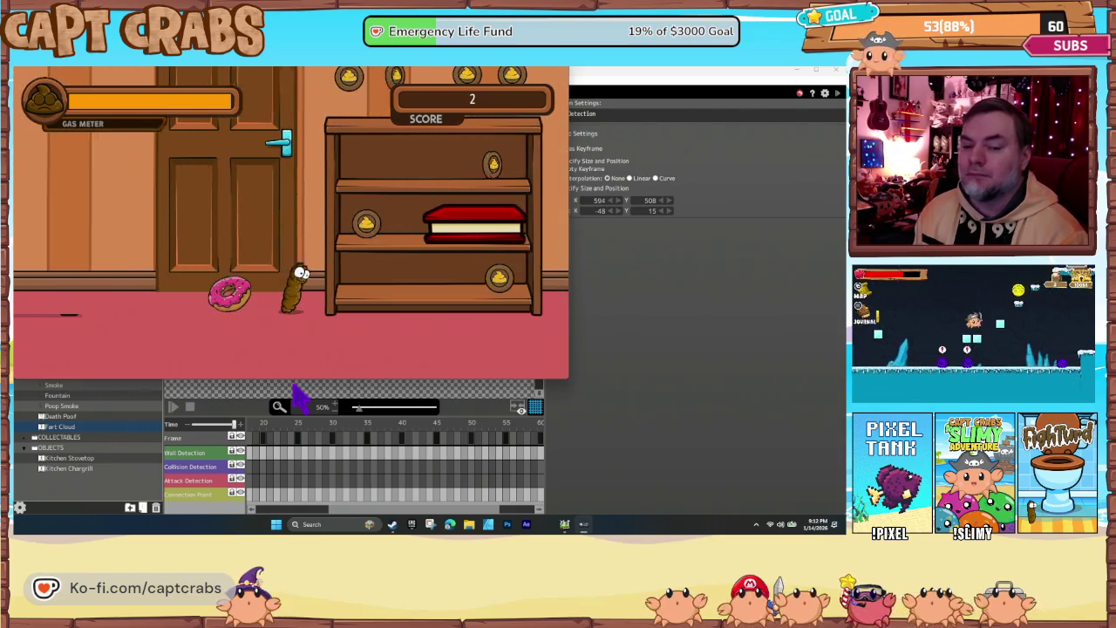
key(Right)
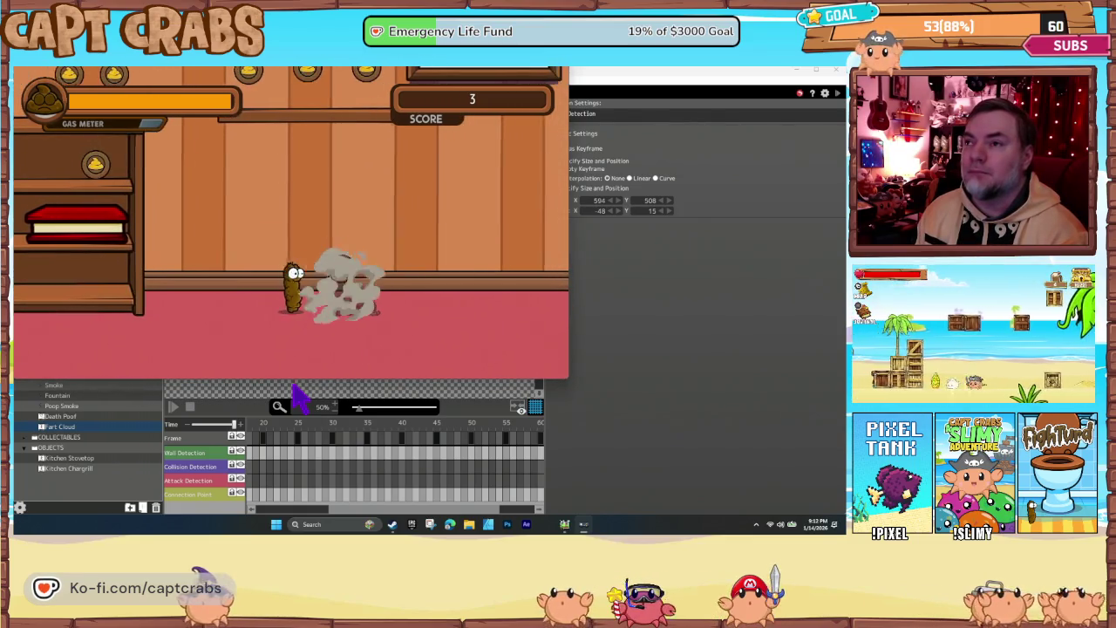
key(Right)
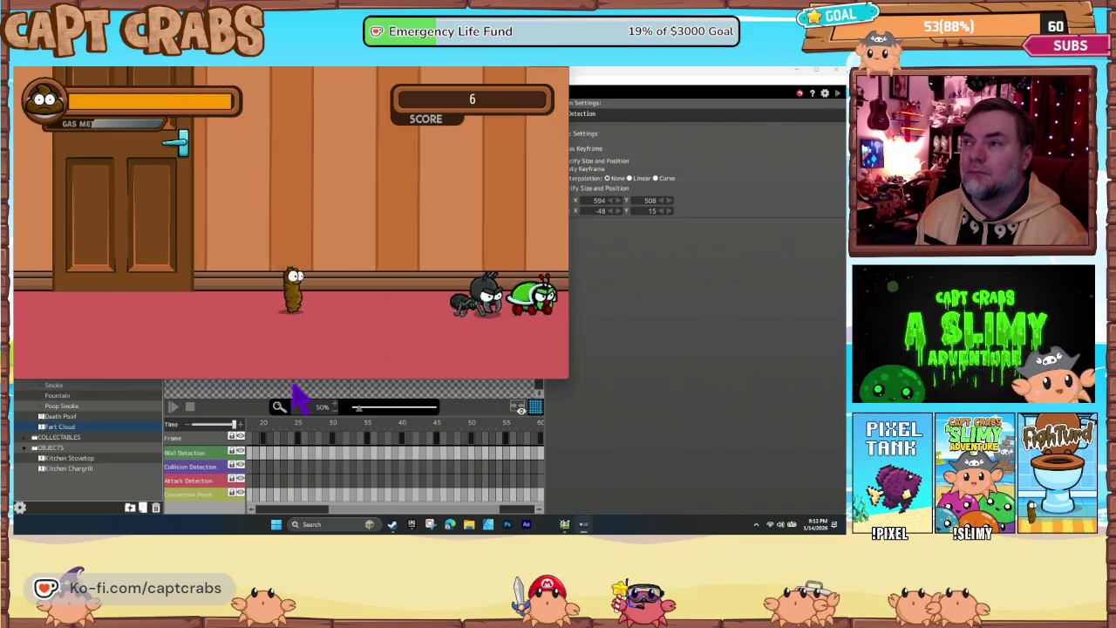
key(Right)
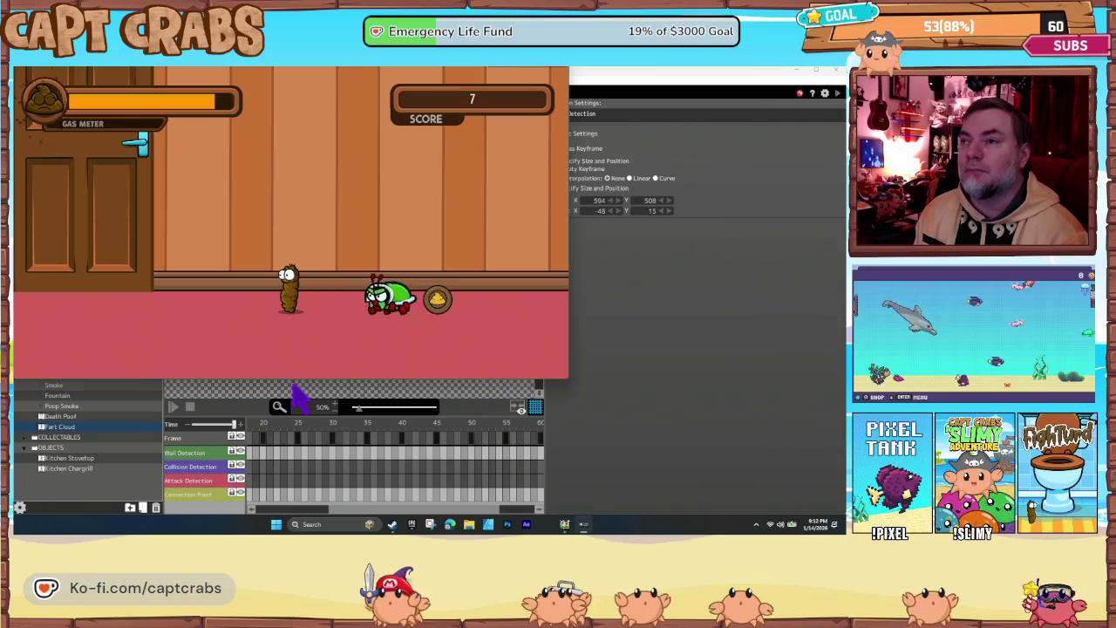
key(Escape)
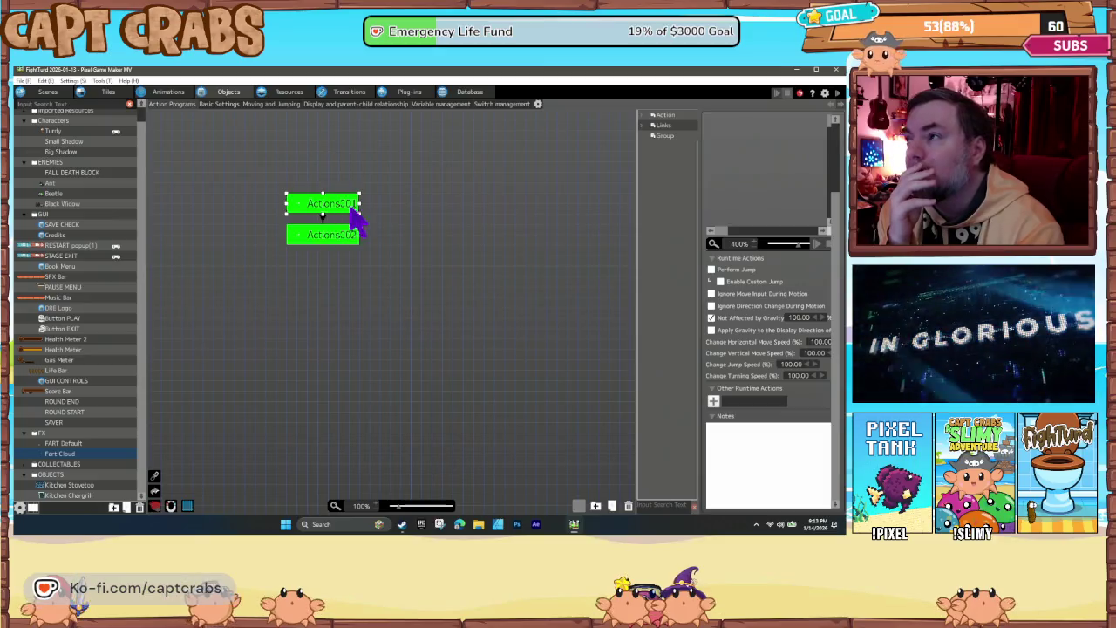
Add Attack Settings to Actions001 with Dark attribute, constant 50, detecting the Enemy Group
click(714, 402)
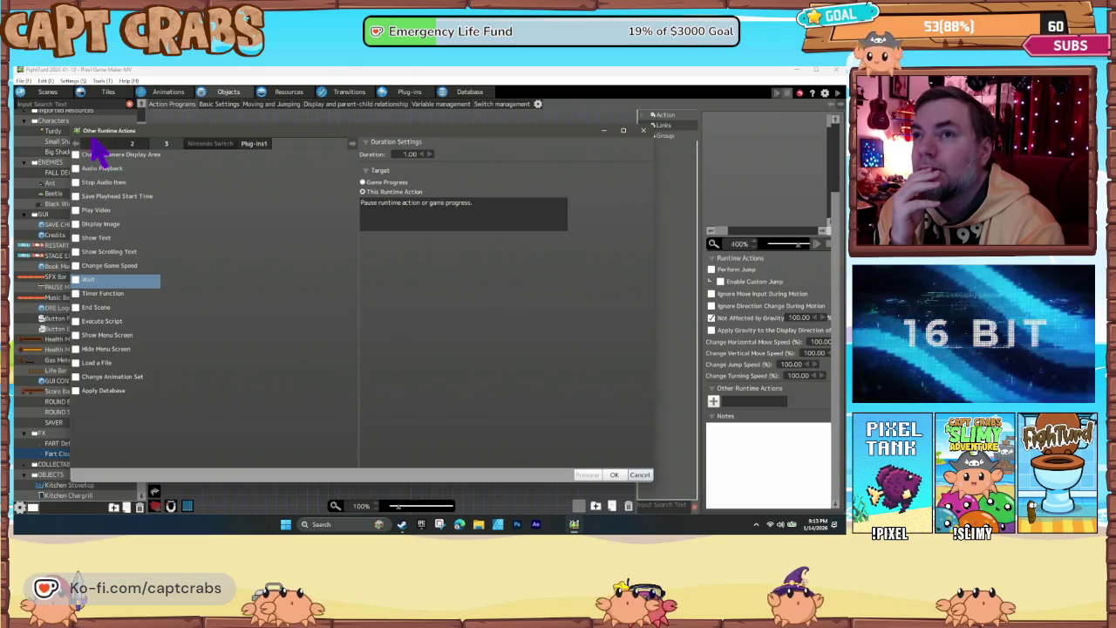
click(98, 144)
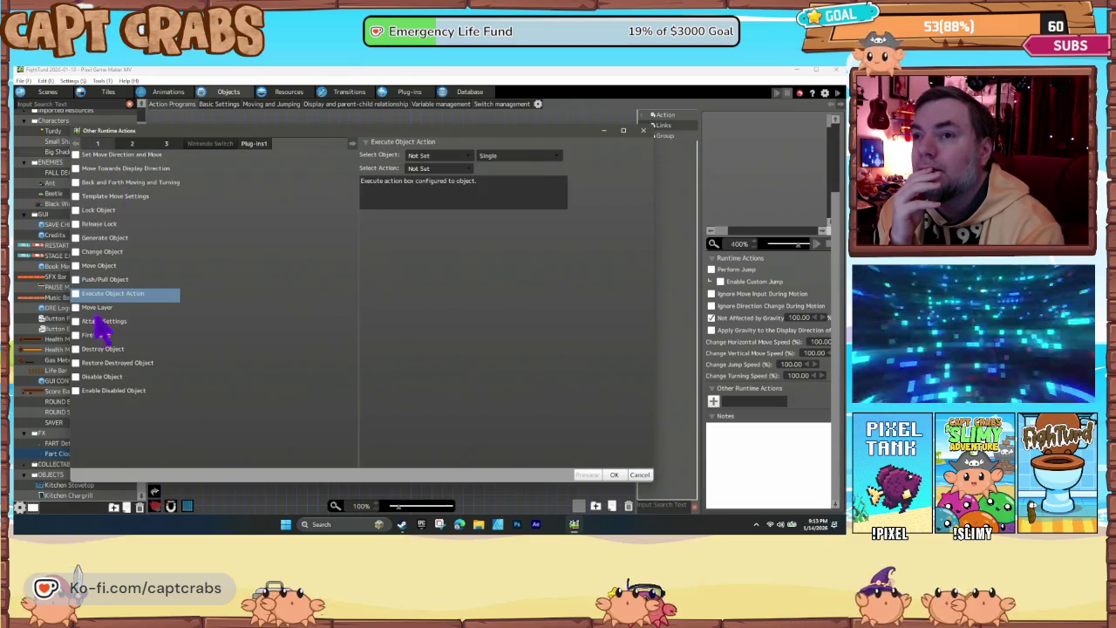
click(98, 321)
click(445, 250)
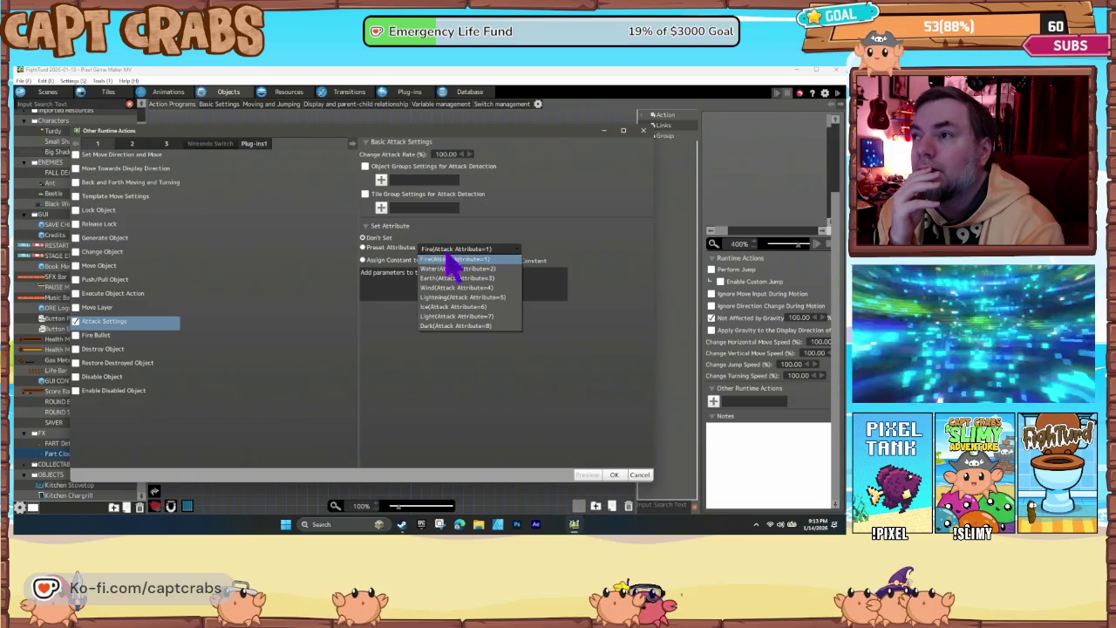
click(469, 325)
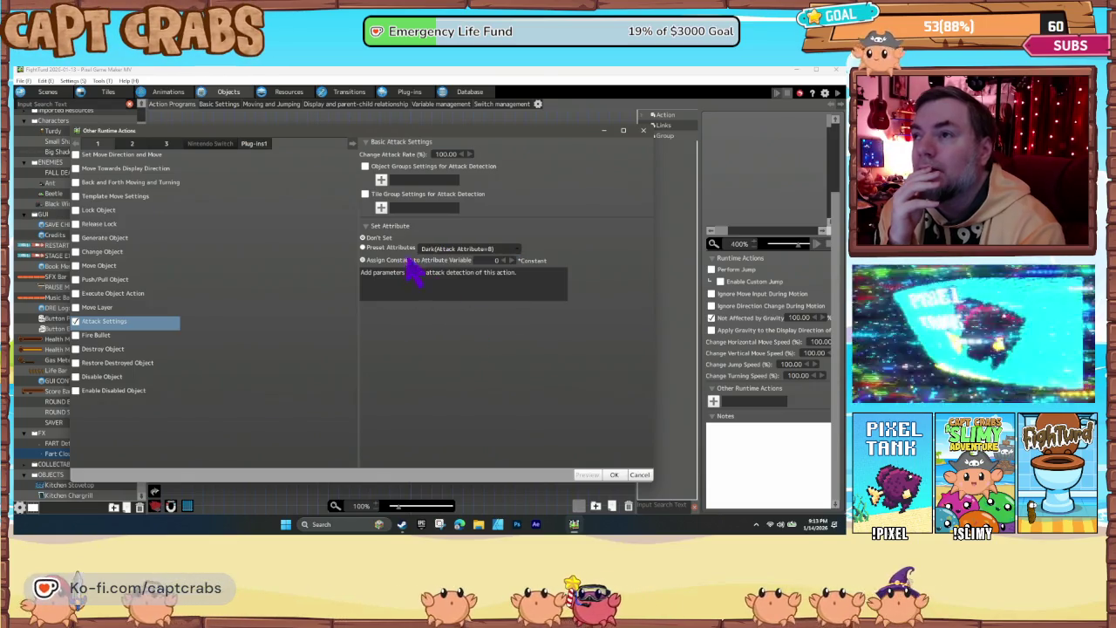
click(497, 259)
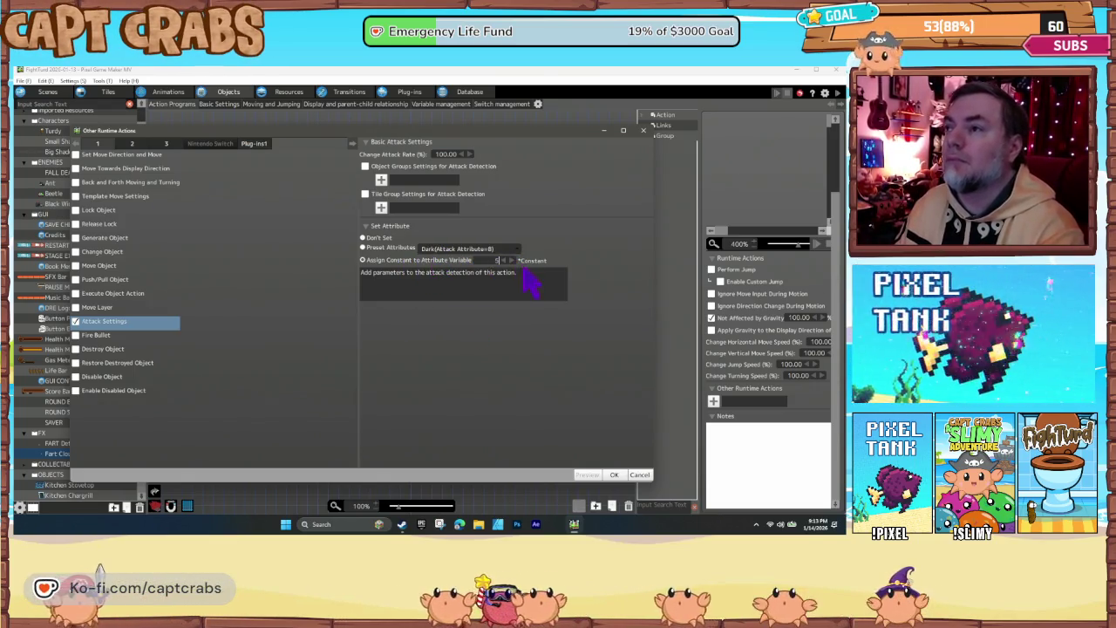
text(0)
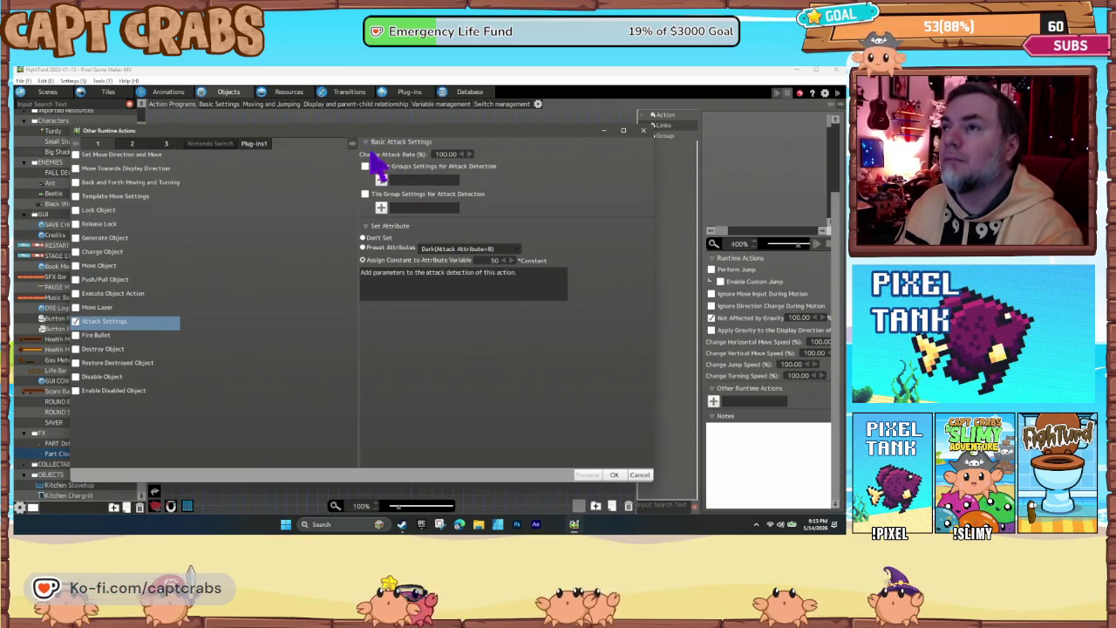
click(364, 166)
click(381, 179)
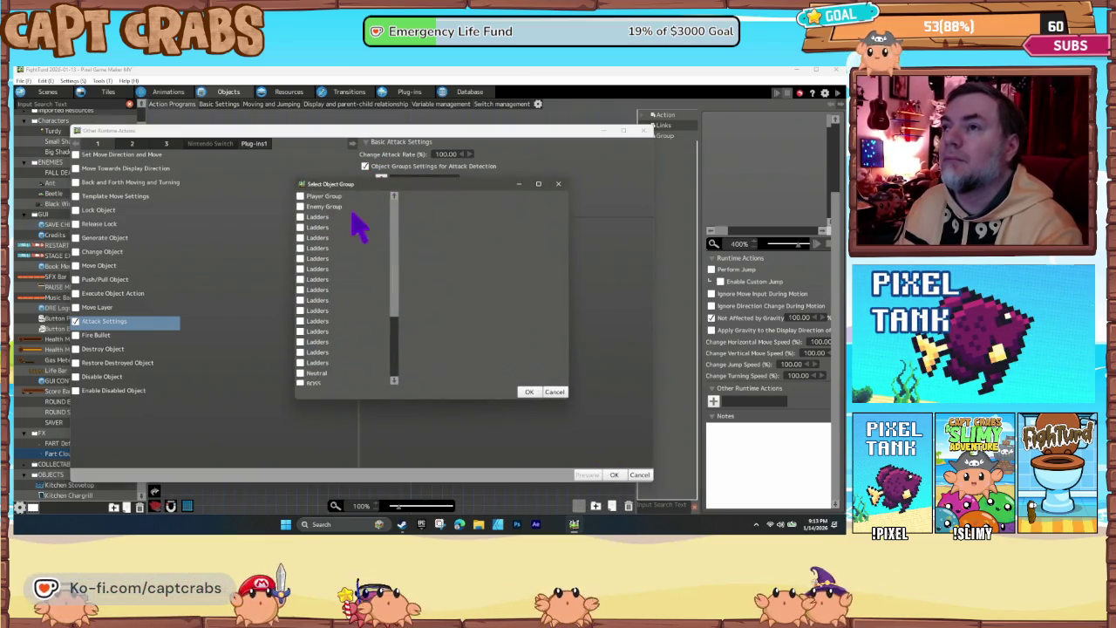
click(526, 391)
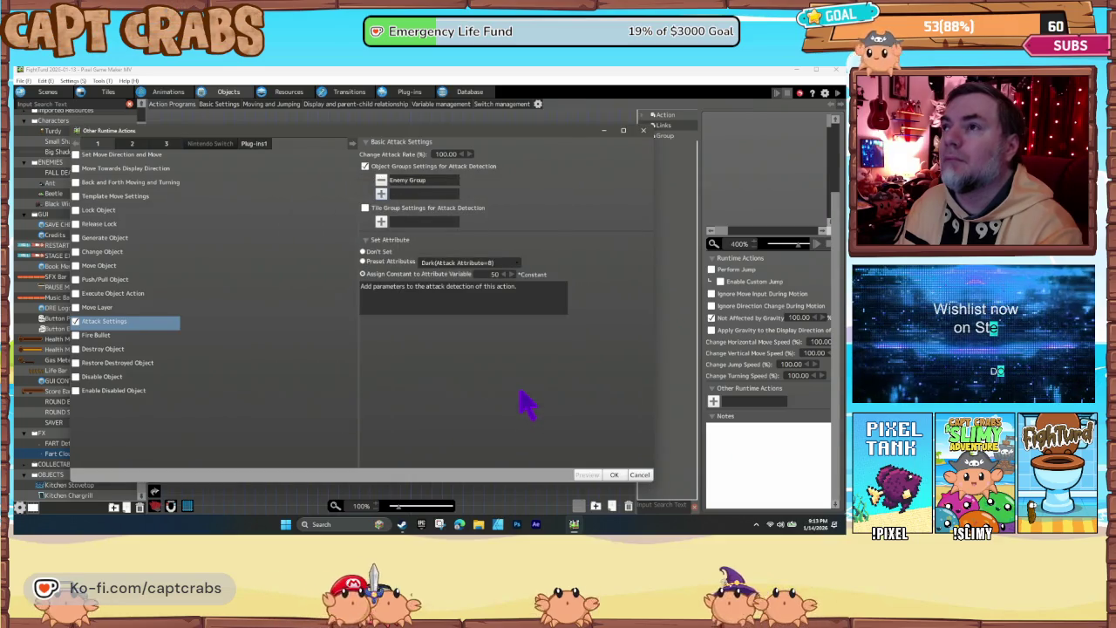
click(611, 476)
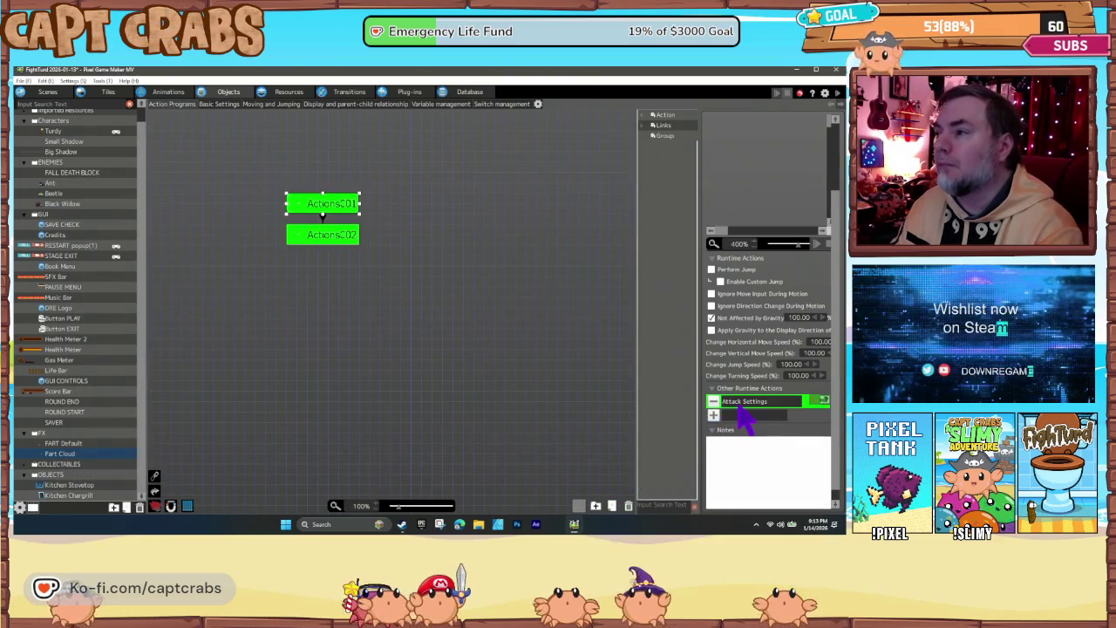
Paste the same Attack Settings action into Actions002
click(352, 239)
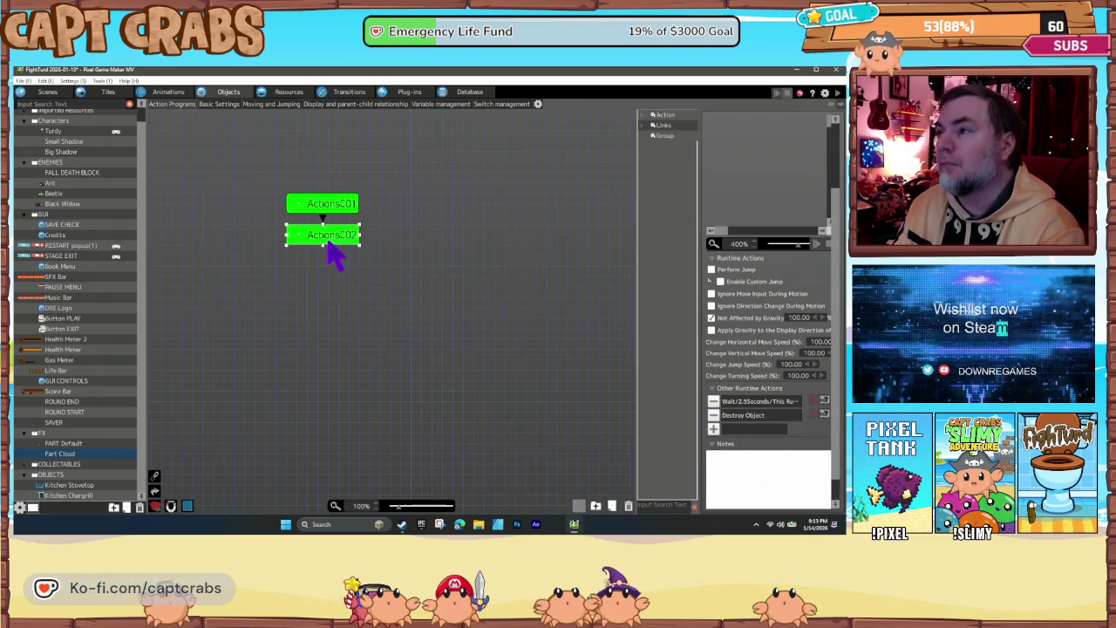
key(ctrl+v)
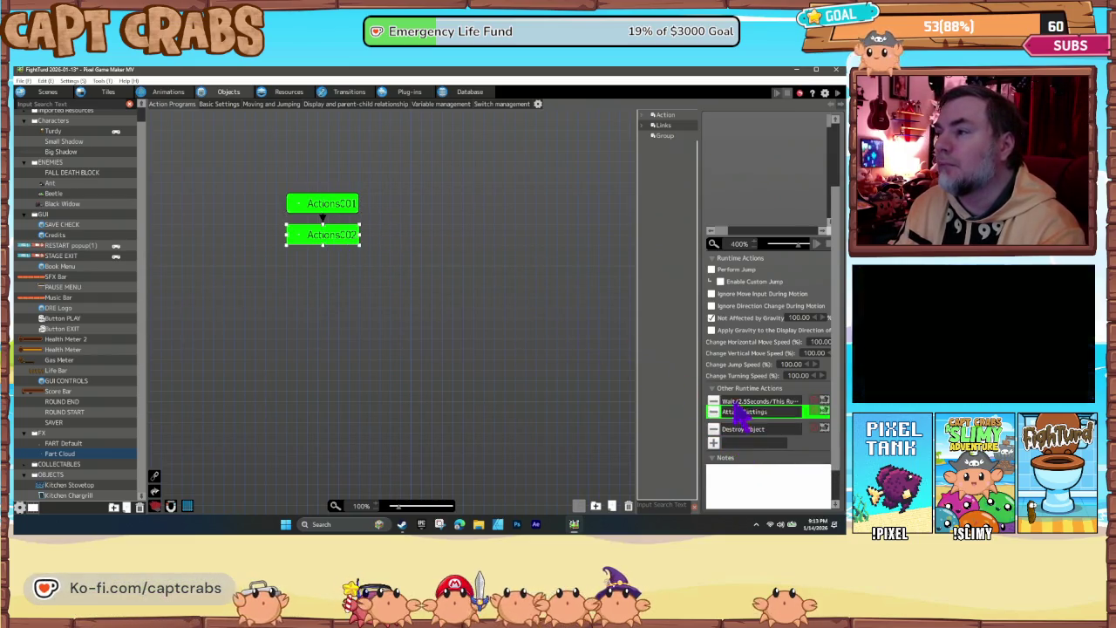
click(219, 105)
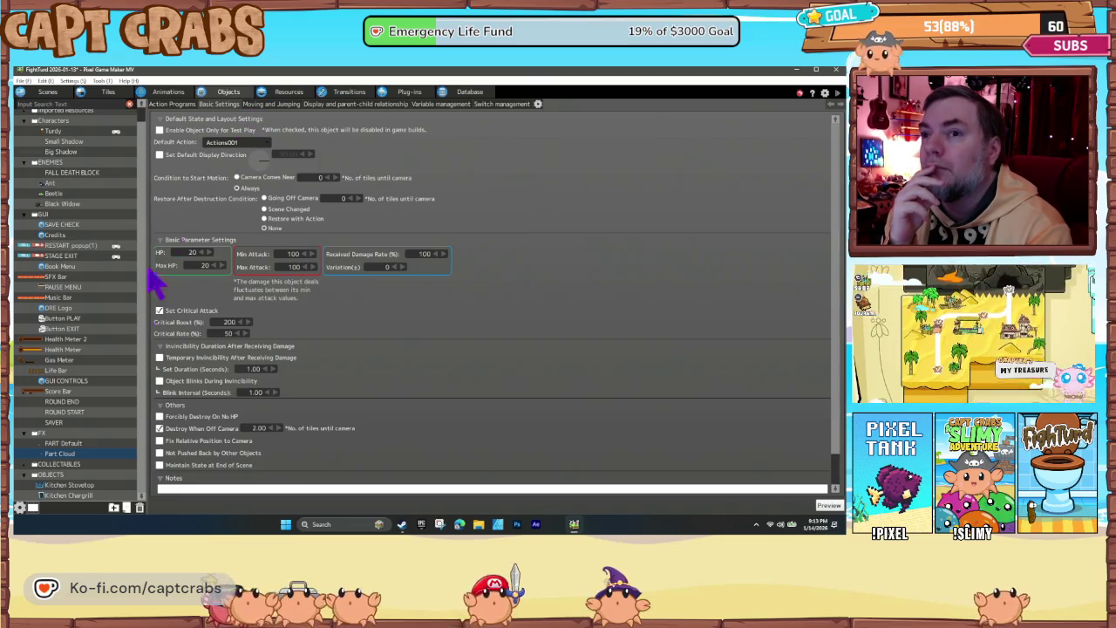
Allow the Fart Cloud object's attack hits on Enemy Group and save the project
right_click(73, 453)
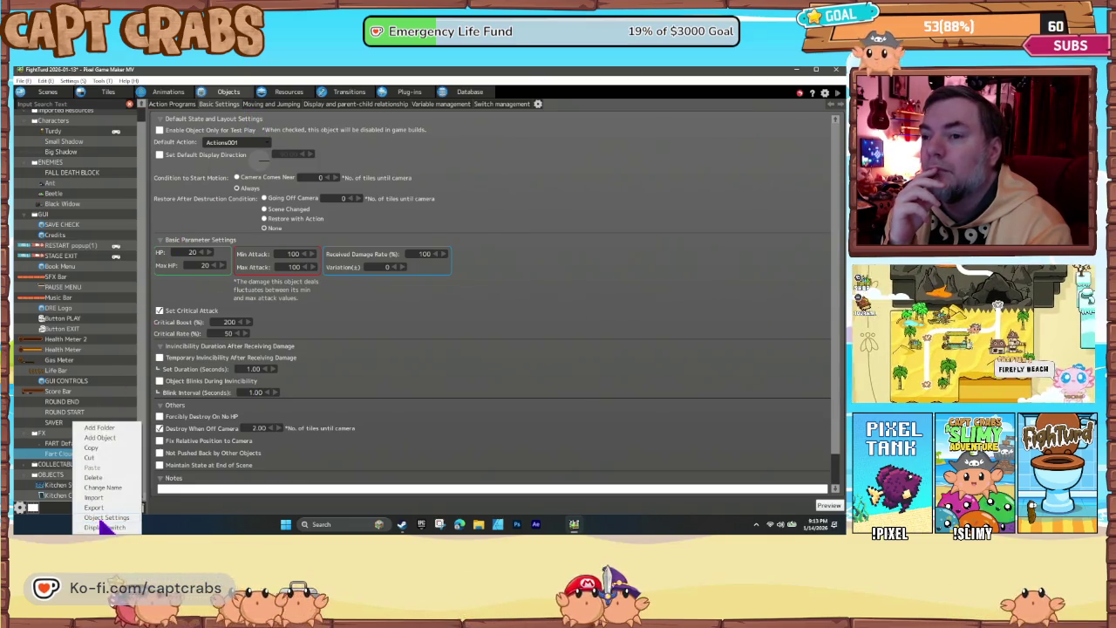
click(105, 518)
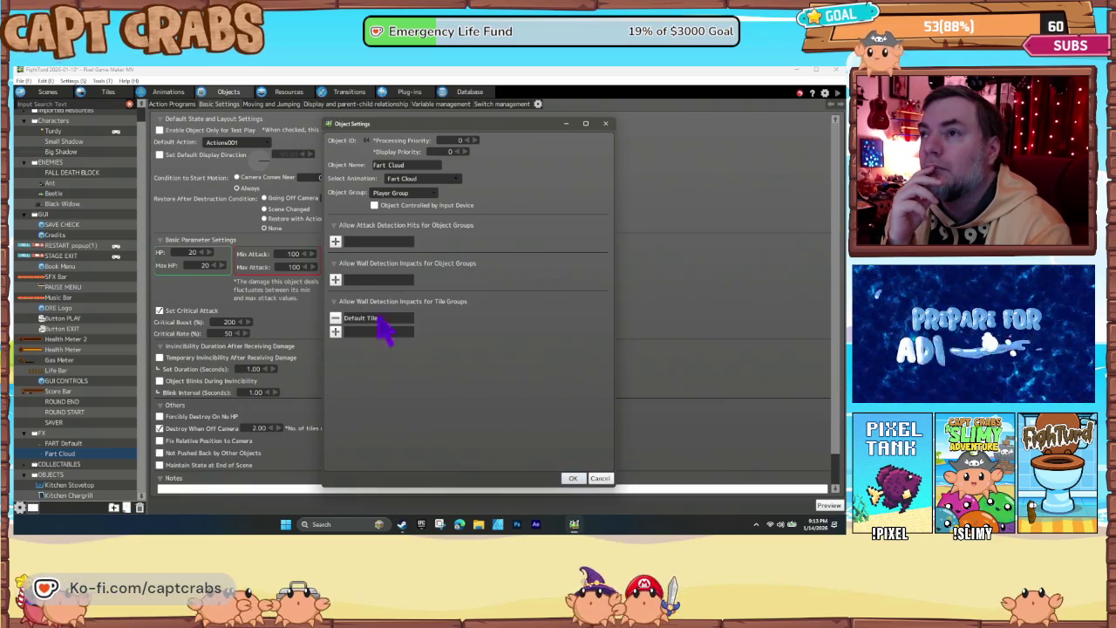
click(335, 241)
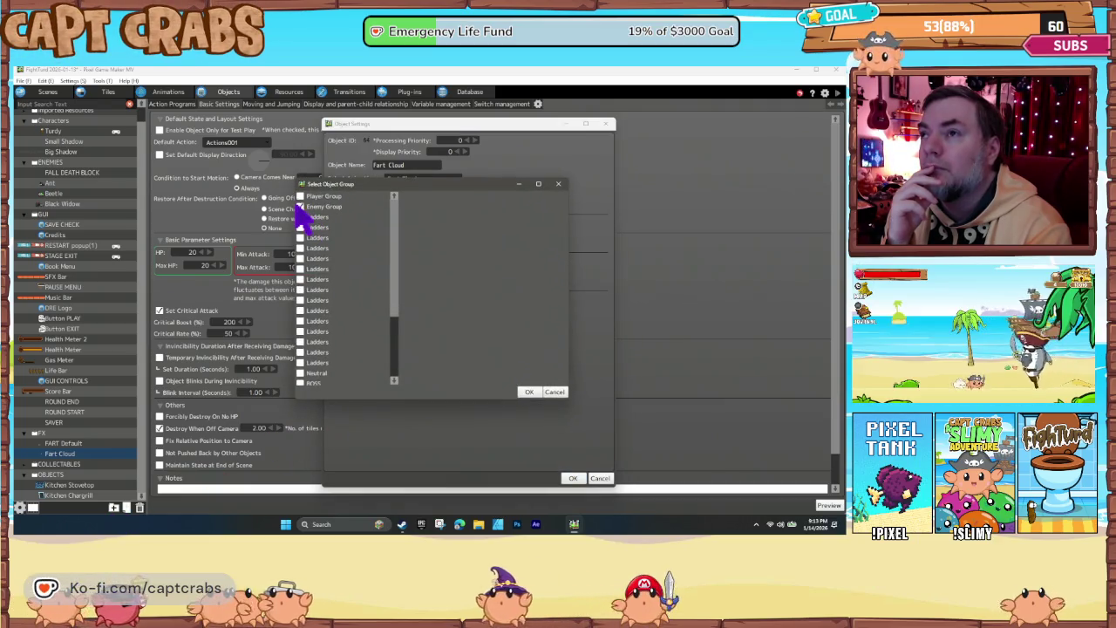
click(529, 391)
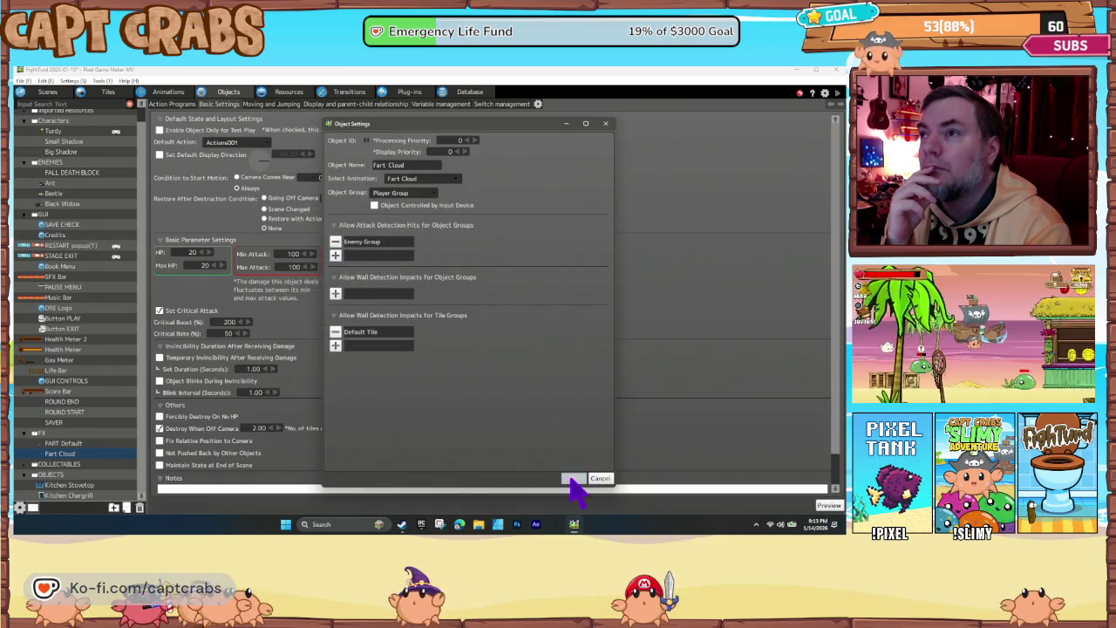
click(573, 478)
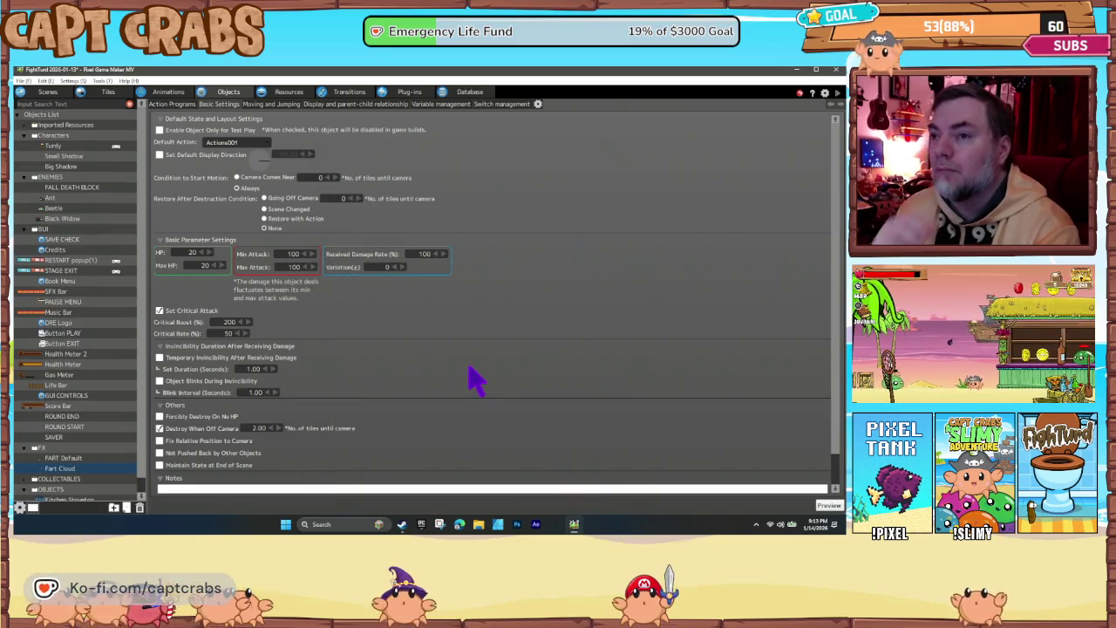
key(ctrl+s)
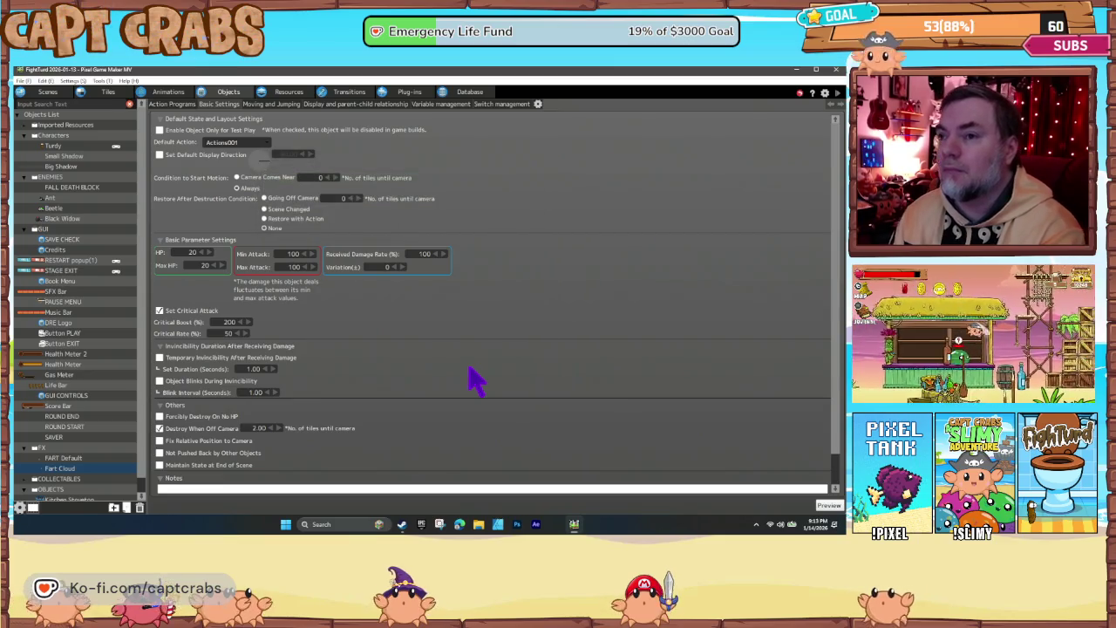
key(F5)
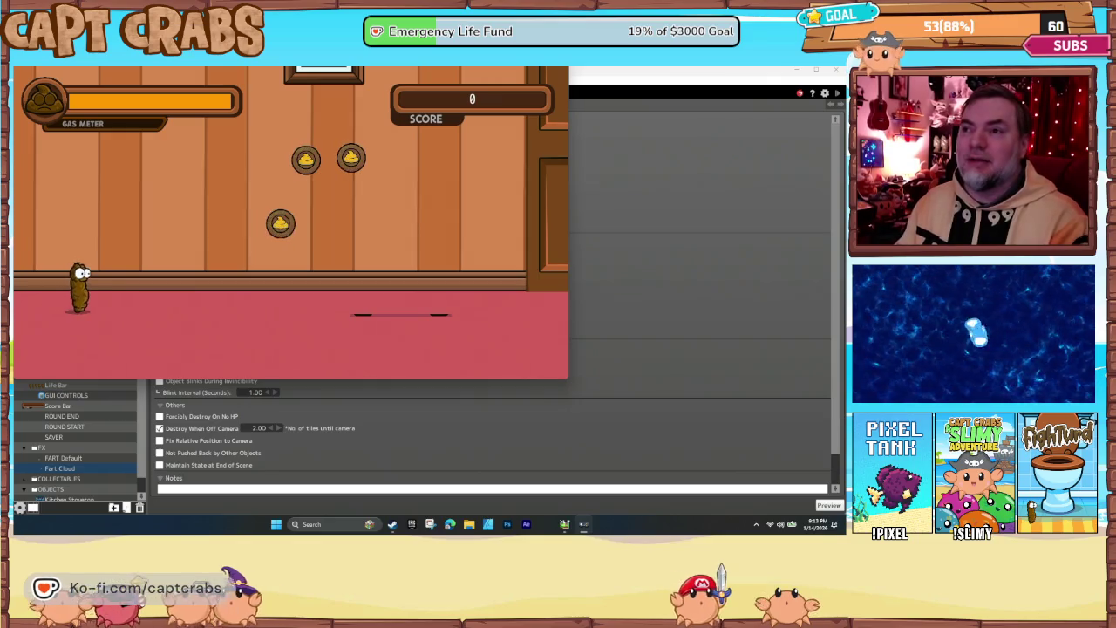
Walk Turdy right, jumping for coins, past the door toward the enemies
key(Right)
key(Right)
key(space)
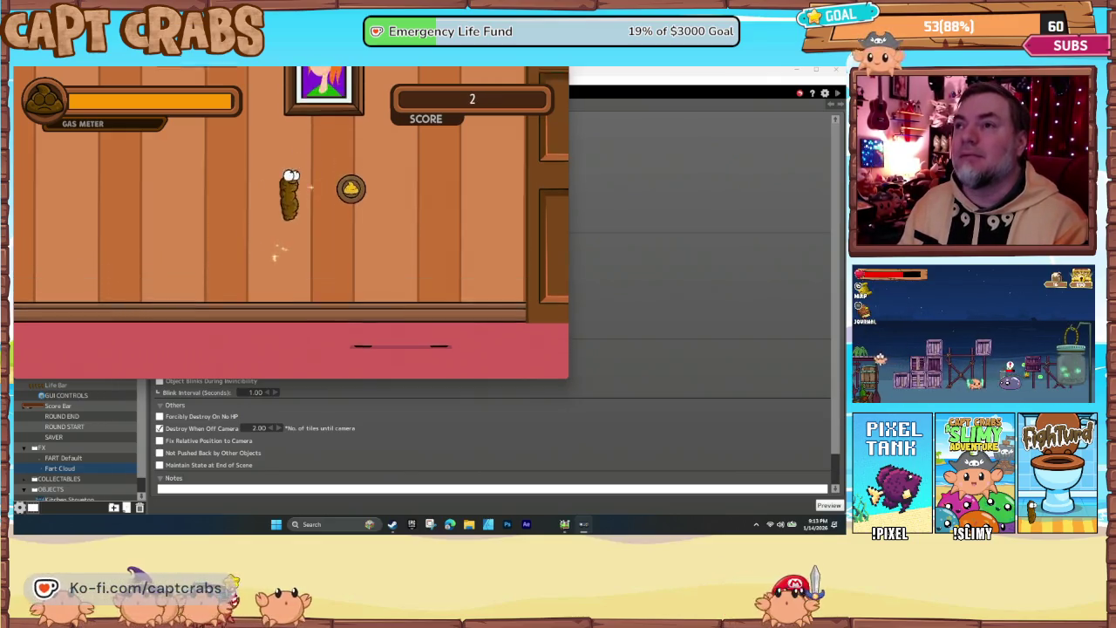
key(Right)
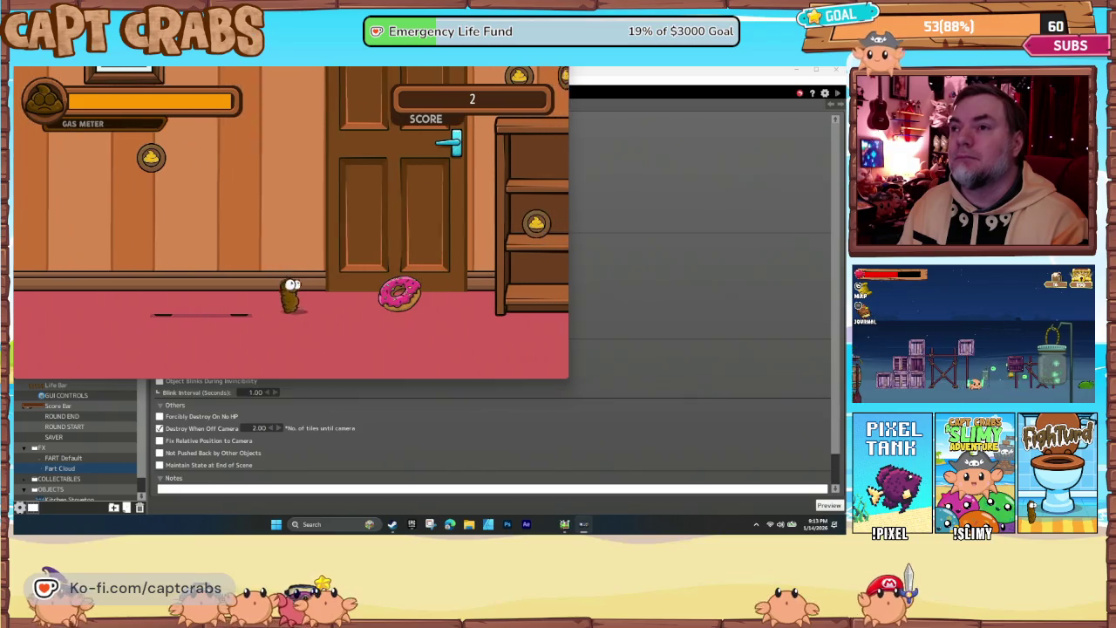
key(Right)
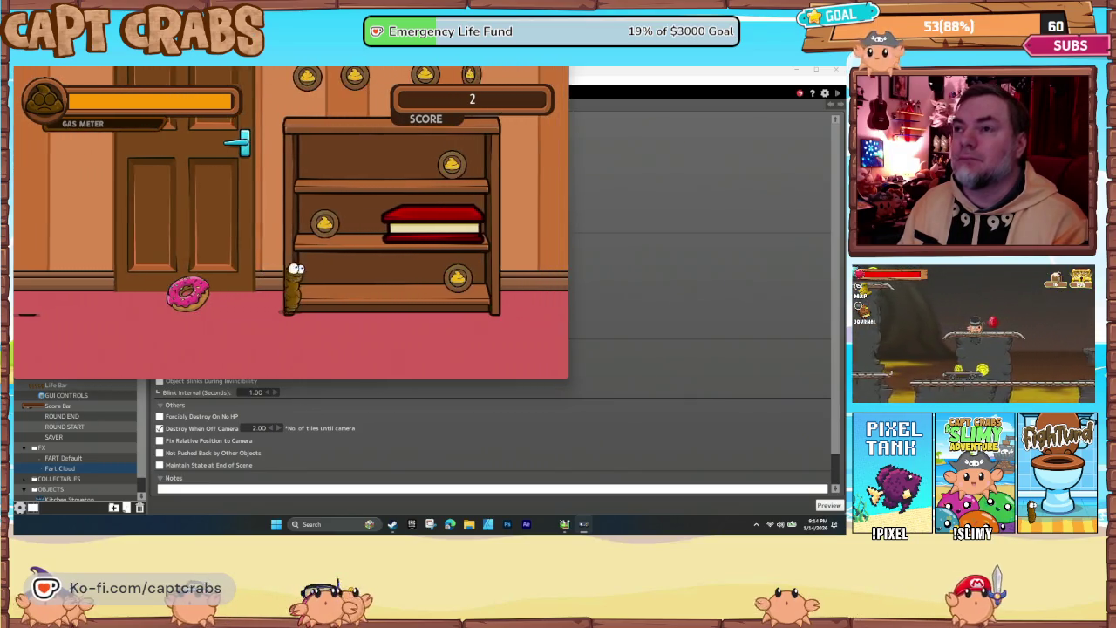
key(Right)
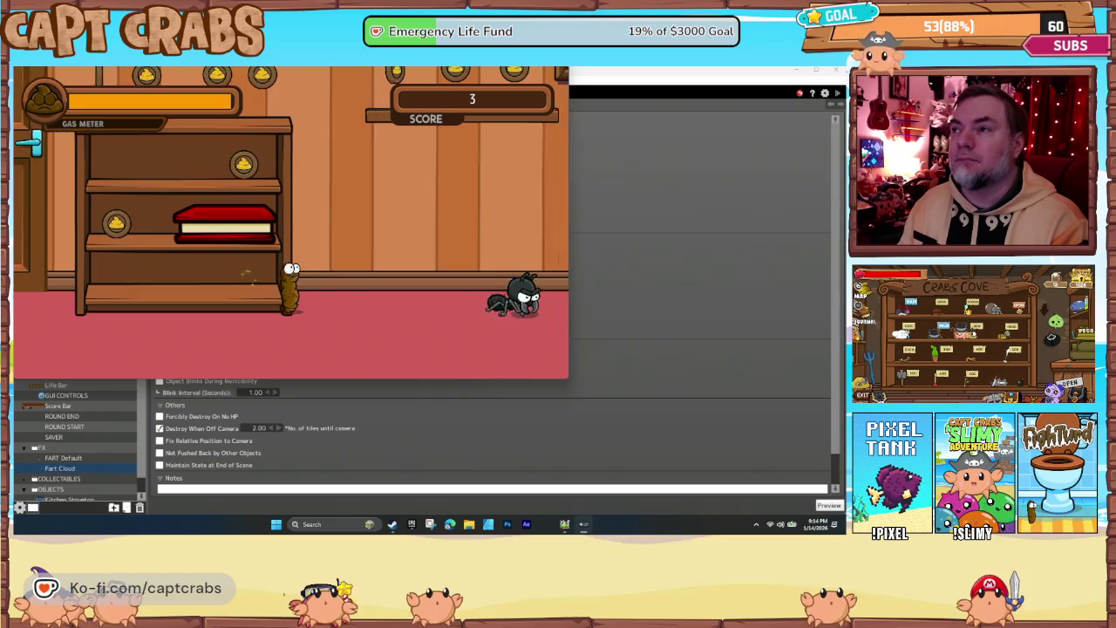